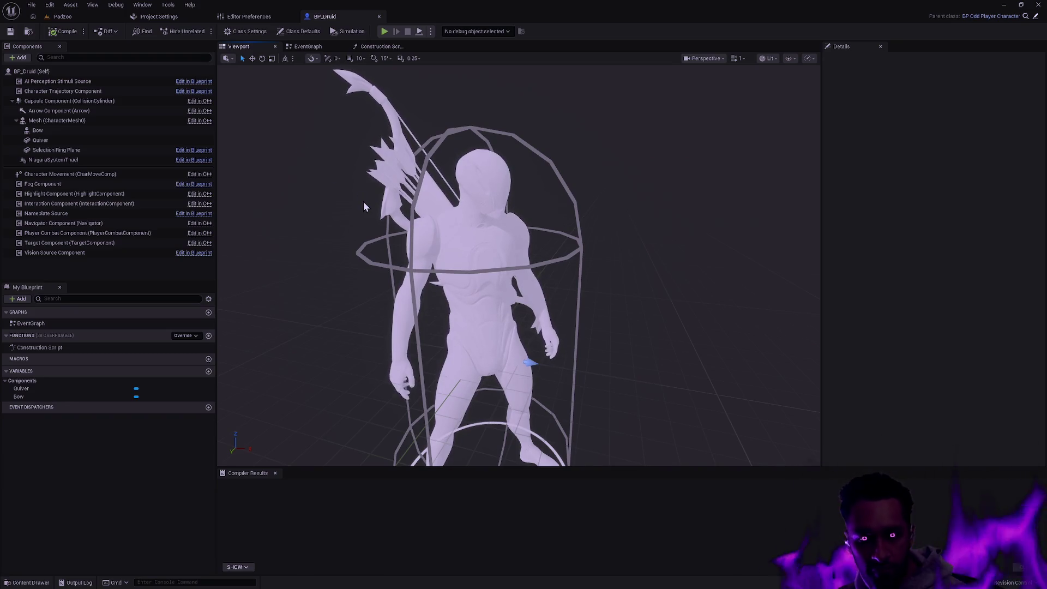
Glance at the Padzoo level and its content assets, then go back to BP_Druid
left_click(80, 20)
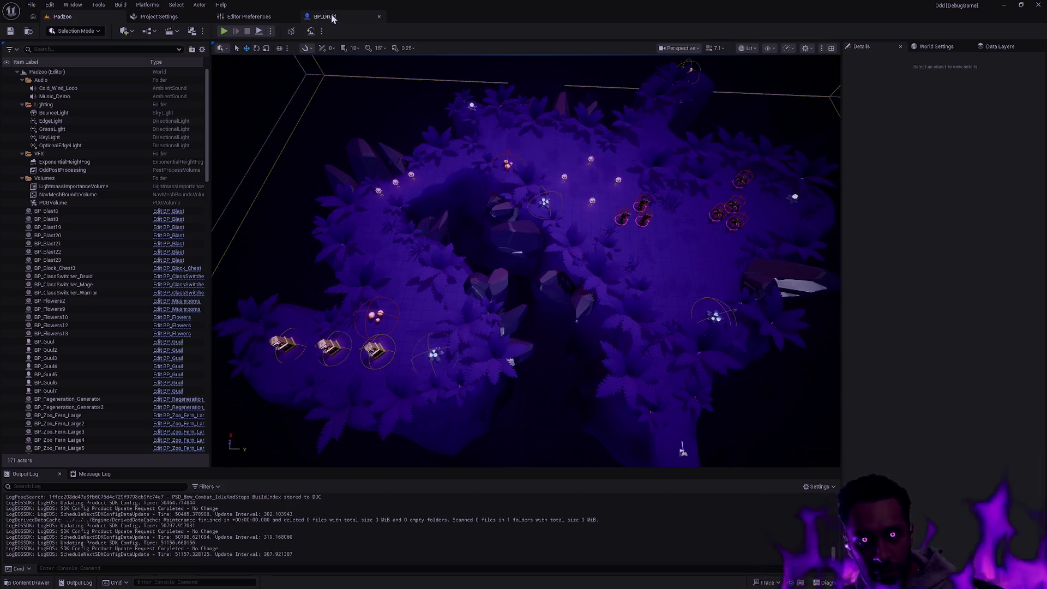
key("ctrl+space")
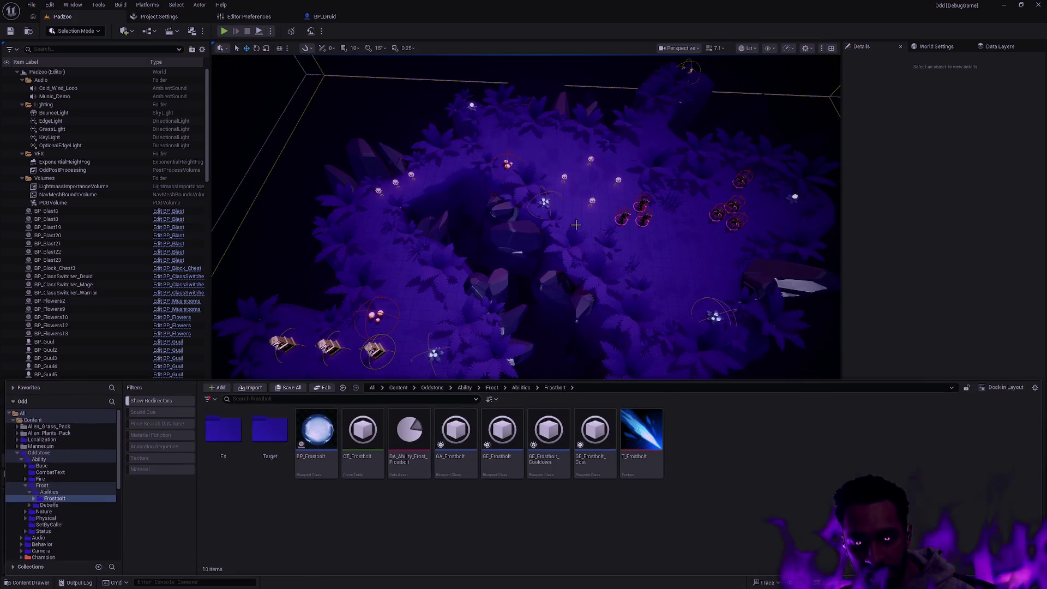
left_click(916, 178)
left_click(340, 21)
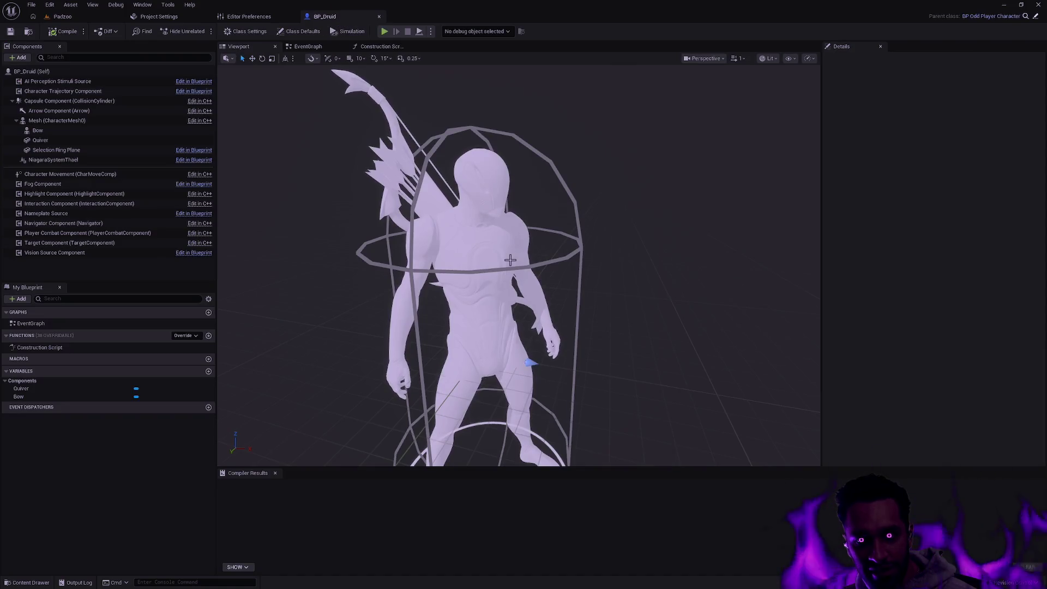
Orbit to the side of the BP_Druid character and frame it in the viewport
scroll(518, 265, "up", 5)
scroll(518, 265, "down", 3)
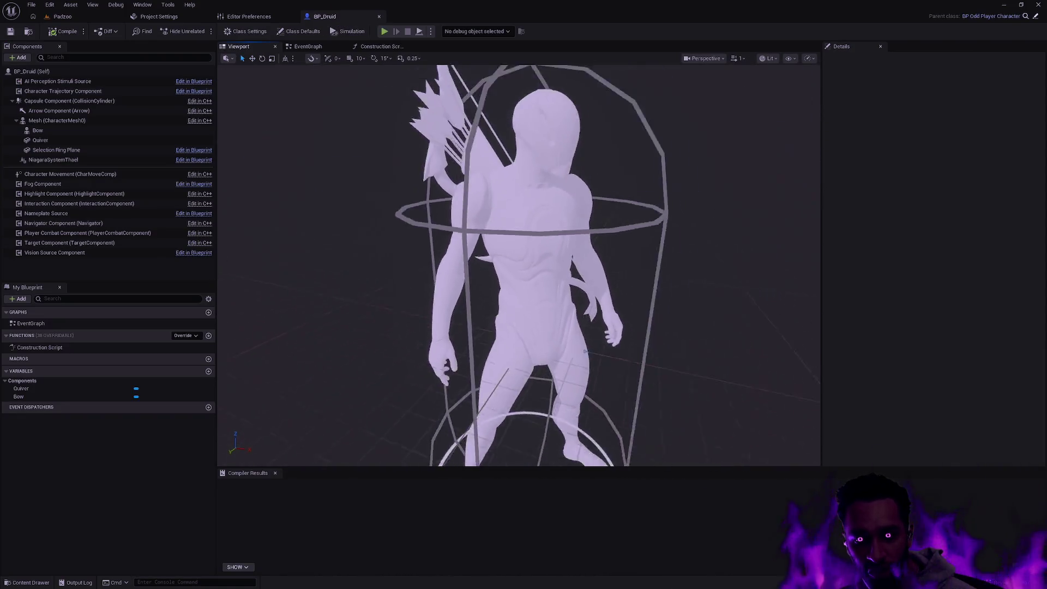
scroll(644, 298, "down", 5)
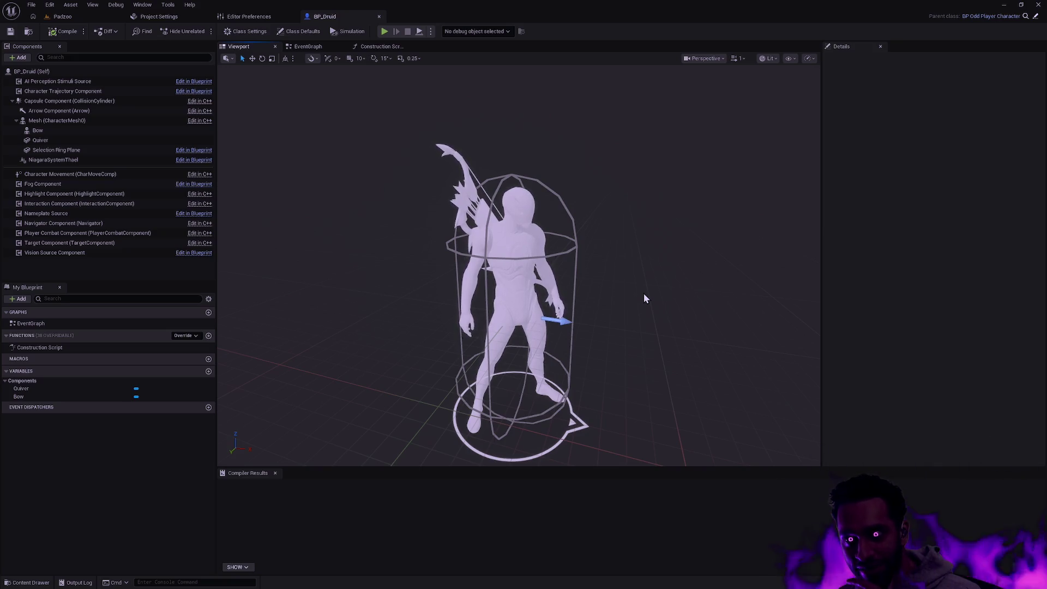
mouse_move(644, 293)
left_mouse_down()
mouse_move(611, 295)
mouse_move(611, 259)
mouse_move(611, 273)
left_mouse_up()
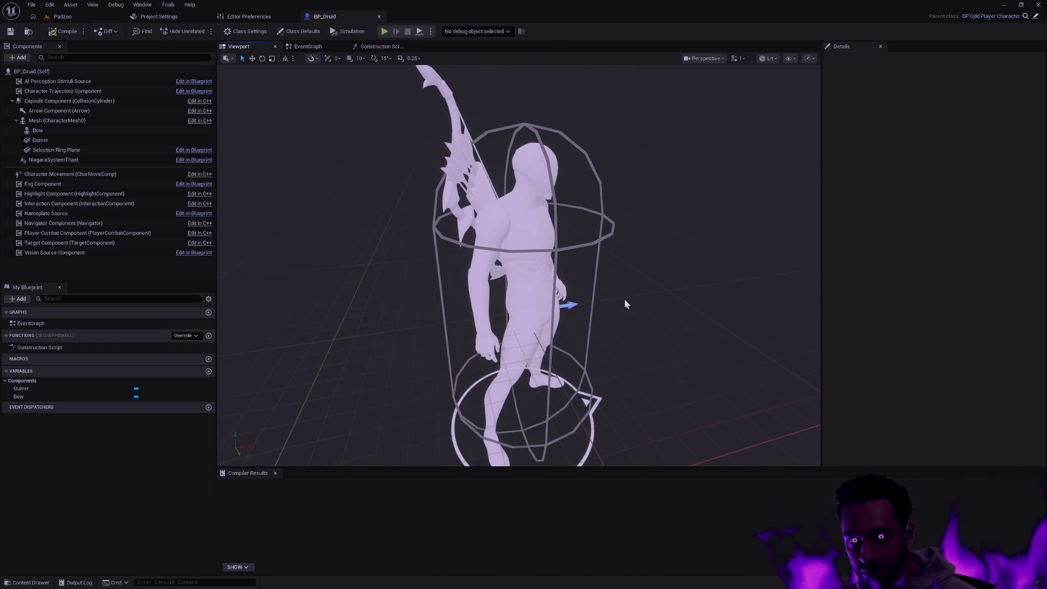
key("f")
Close BP_Druid and reopen the Content Drawer on Beard_05 materials with wider filters and folder tree
left_click(379, 17)
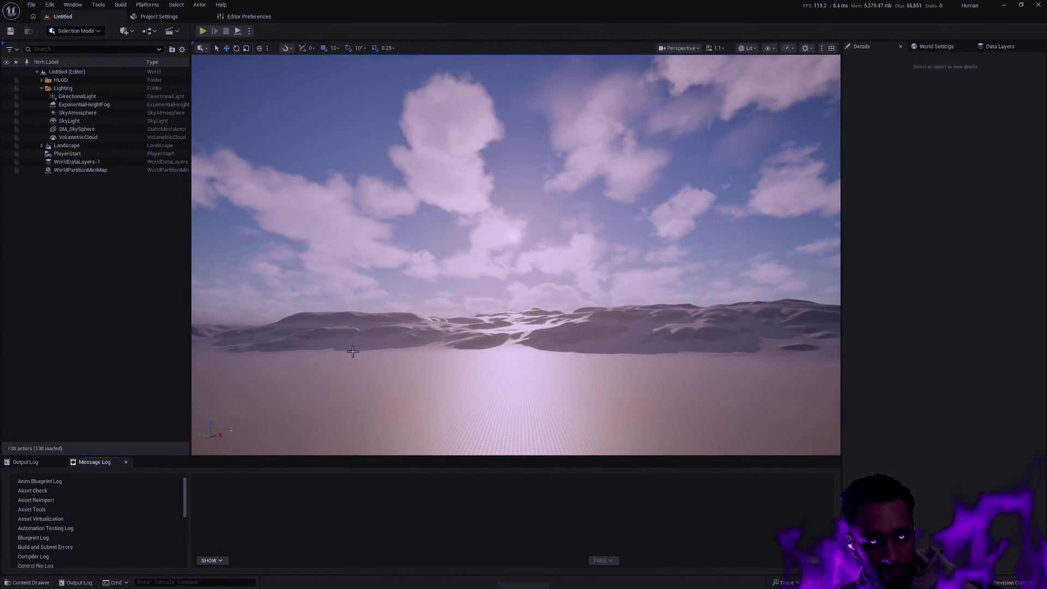
key("ctrl+space")
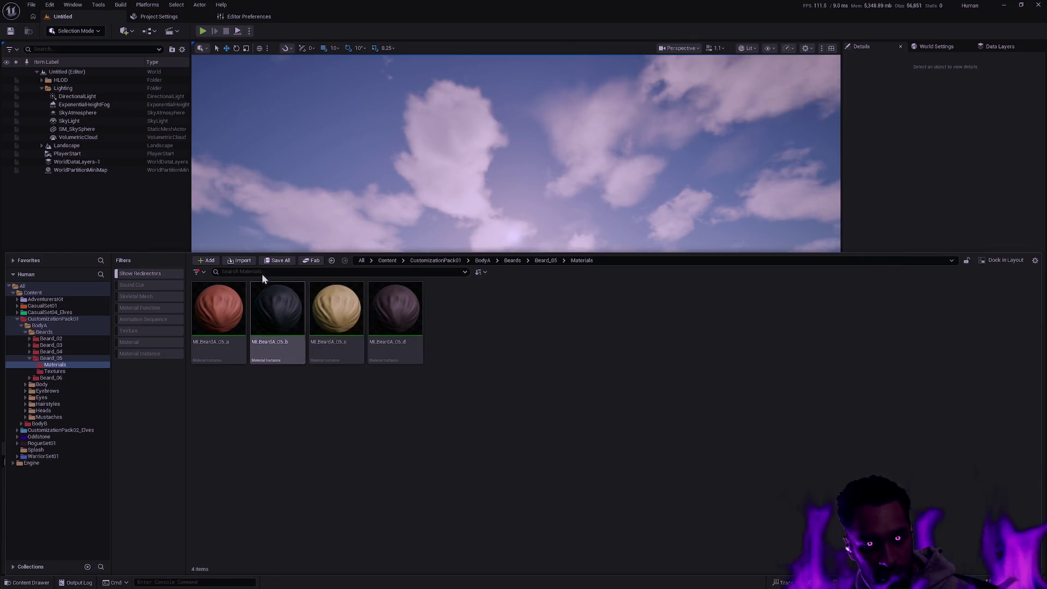
mouse_move(186, 254)
left_mouse_down()
mouse_move(232, 297)
mouse_move(238, 368)
mouse_move(240, 332)
left_mouse_up()
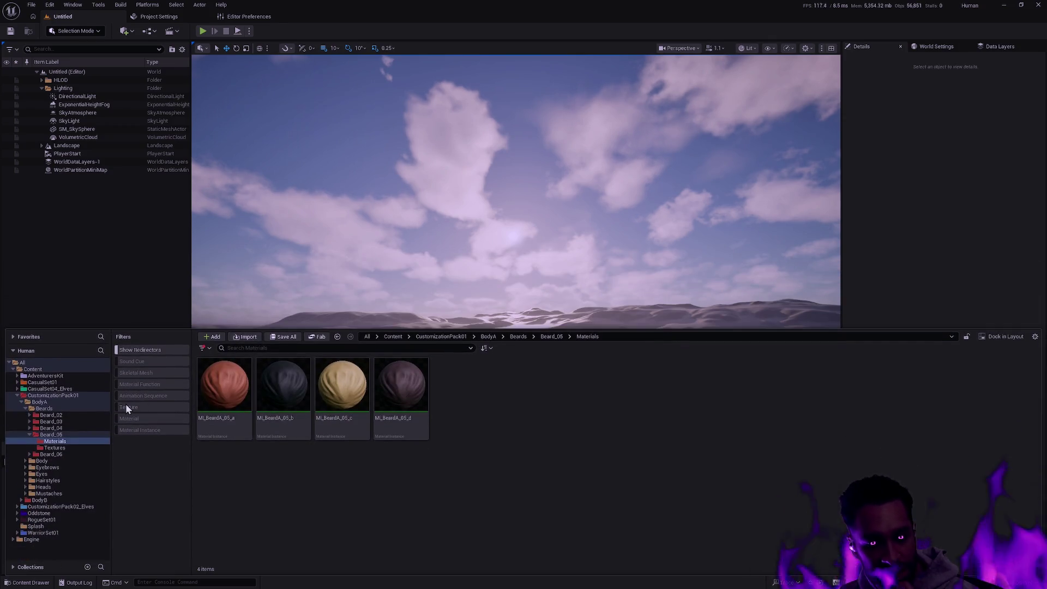
left_click_drag(112, 388, 117, 389)
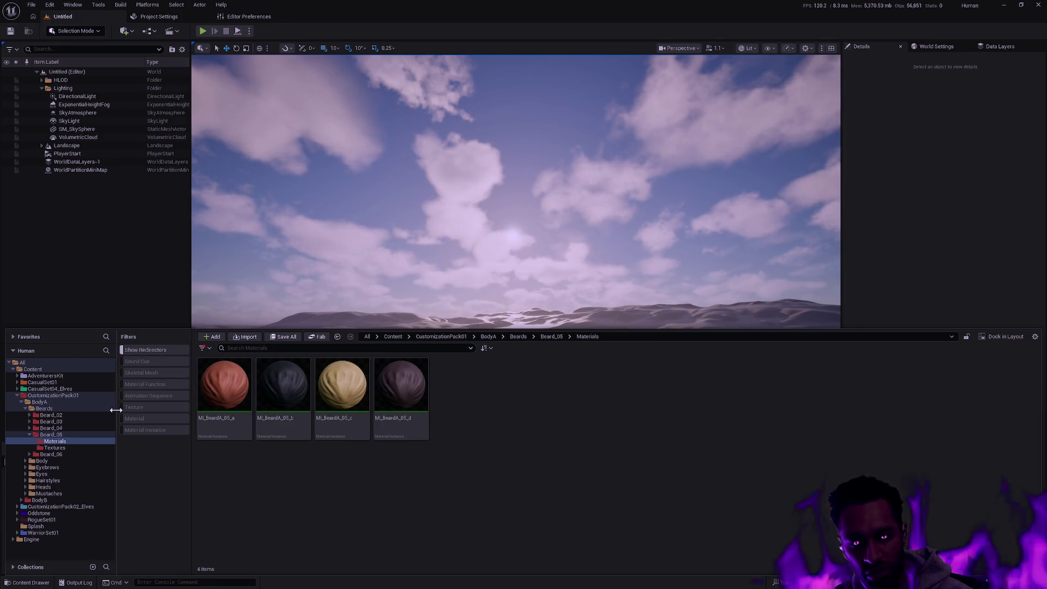
left_click_drag(116, 410, 123, 409)
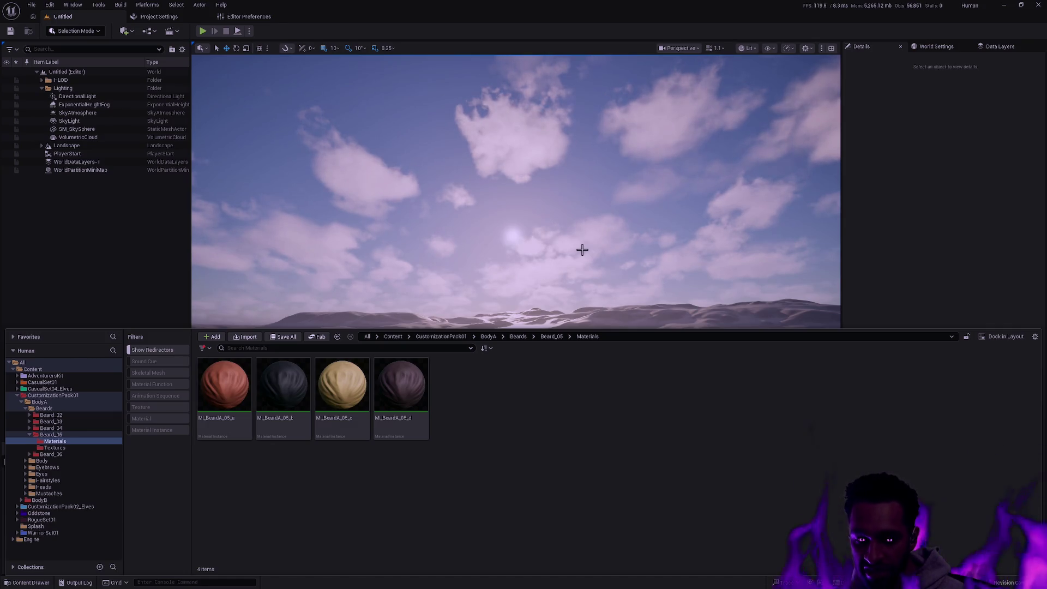
Hide and reopen the Content Drawer, then select Beard_05 to list its subfolders, materials and meshes
left_click(561, 276)
key("Escape")
key("ctrl+space")
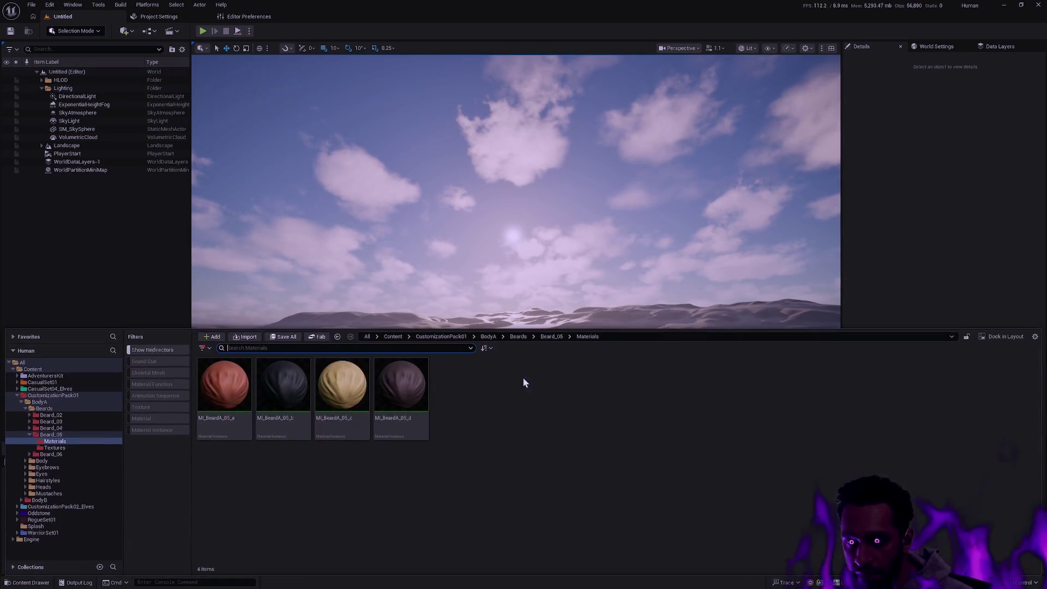
left_click(32, 434)
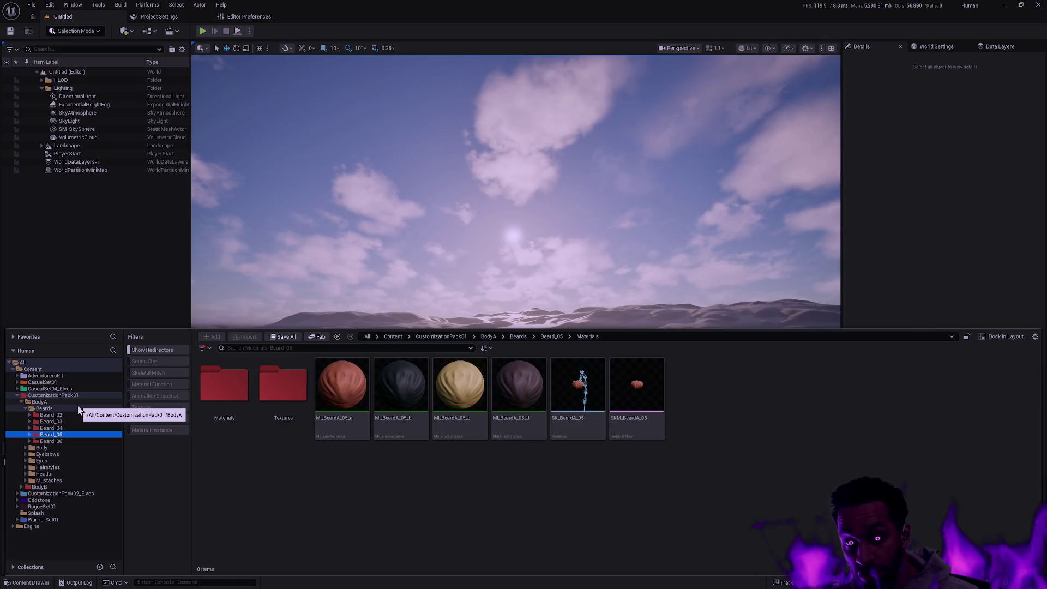
Open CustomizationPack01's BodyA and select its subfolders from Beards to Mustaches
double_click(36, 404)
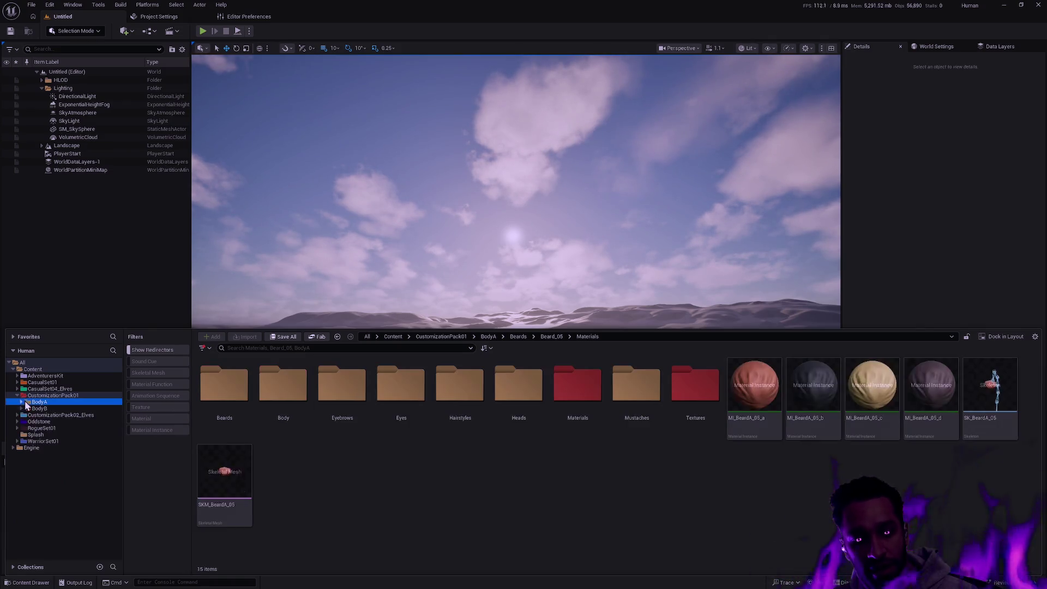
left_click(22, 402)
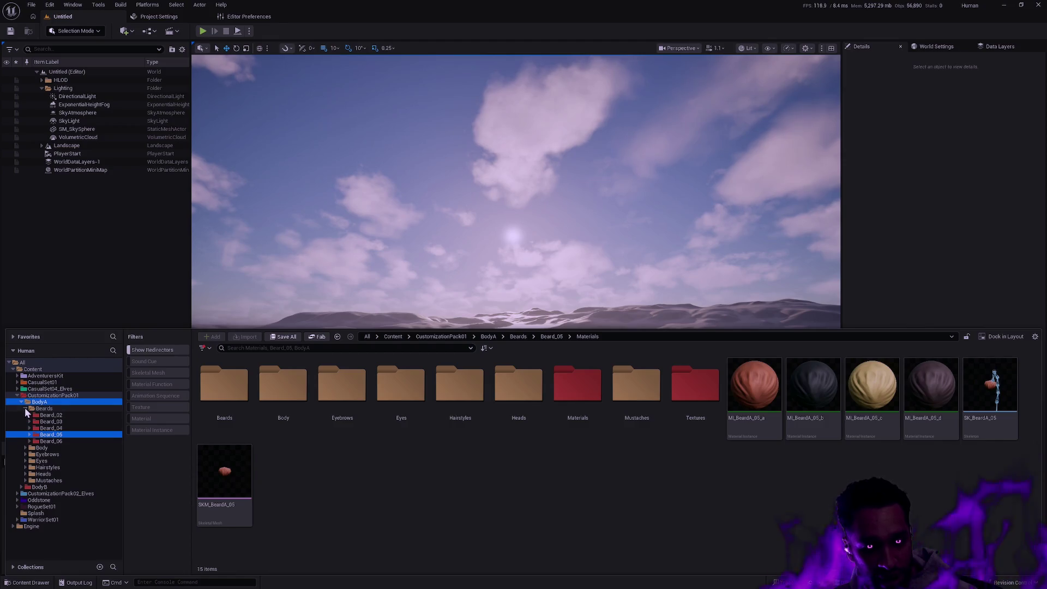
left_click(49, 408)
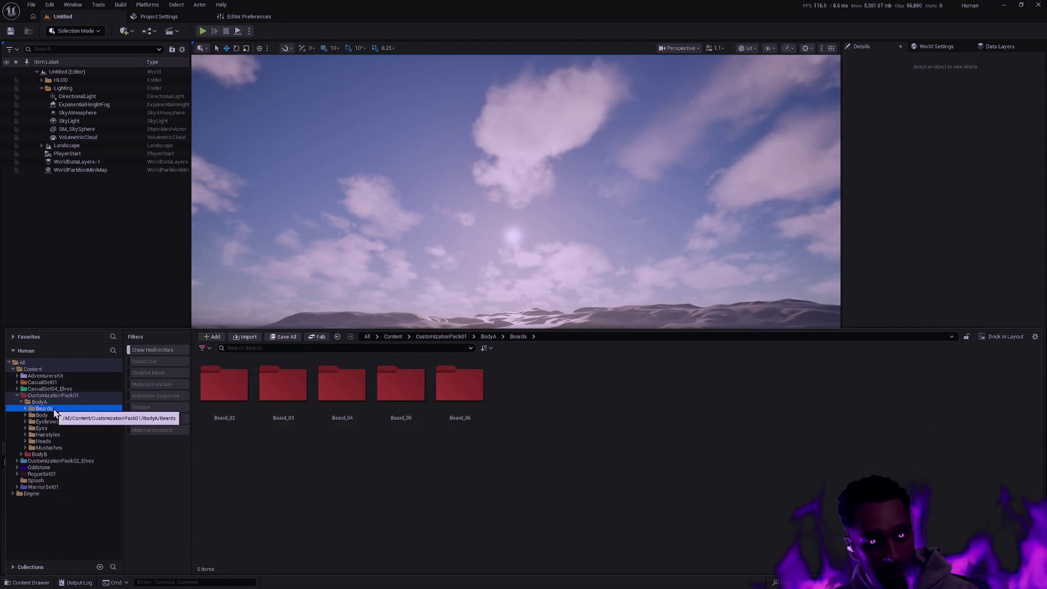
left_click(49, 447, "shift")
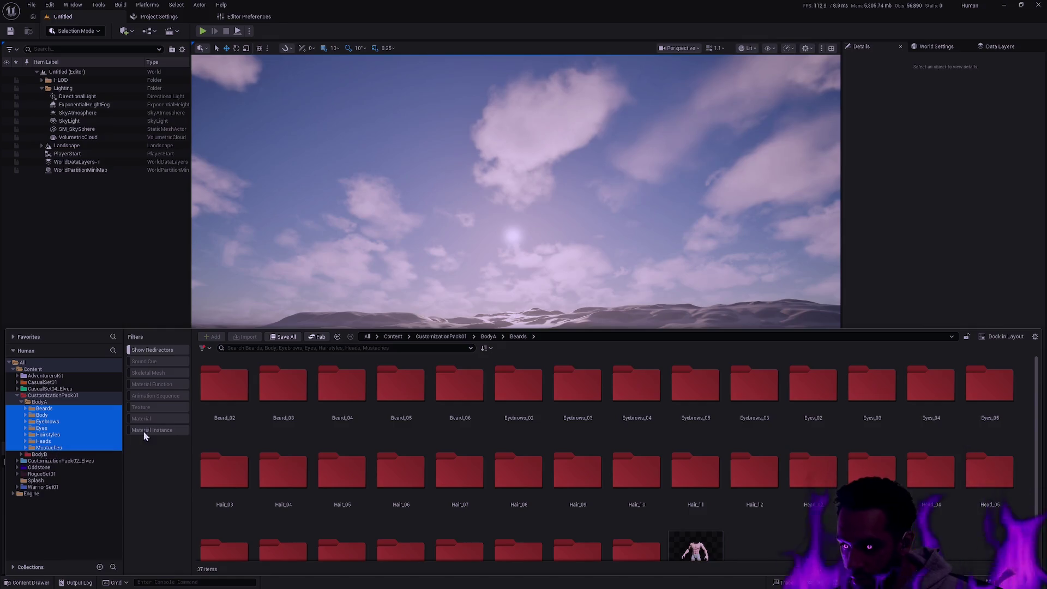
Expand Oddstone > Character > Player > BodyA and its Beards folder in the tree
left_click(17, 468)
left_click(21, 474)
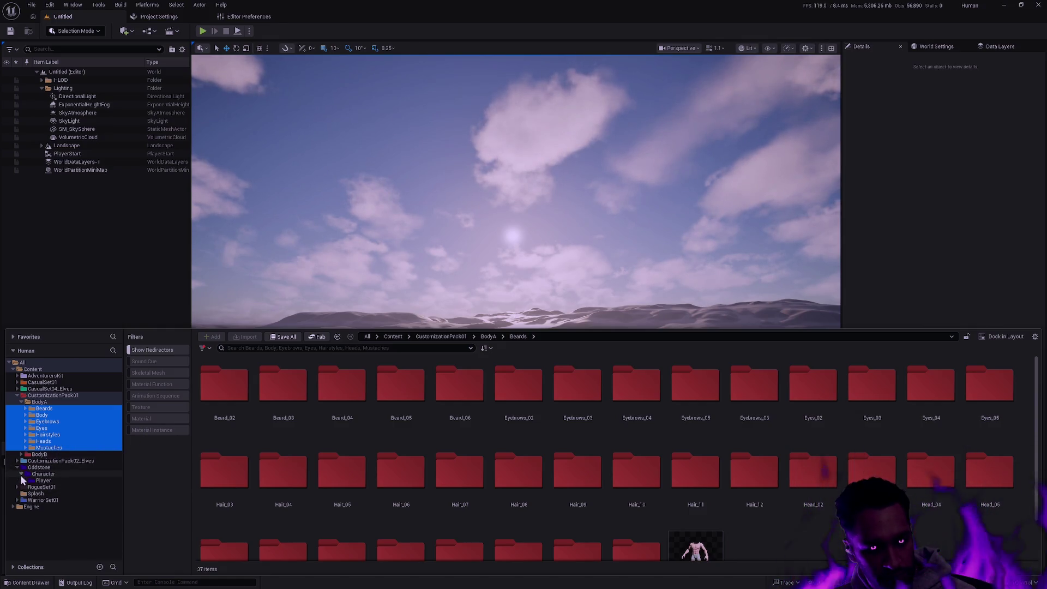
left_click(25, 481)
left_click(47, 487)
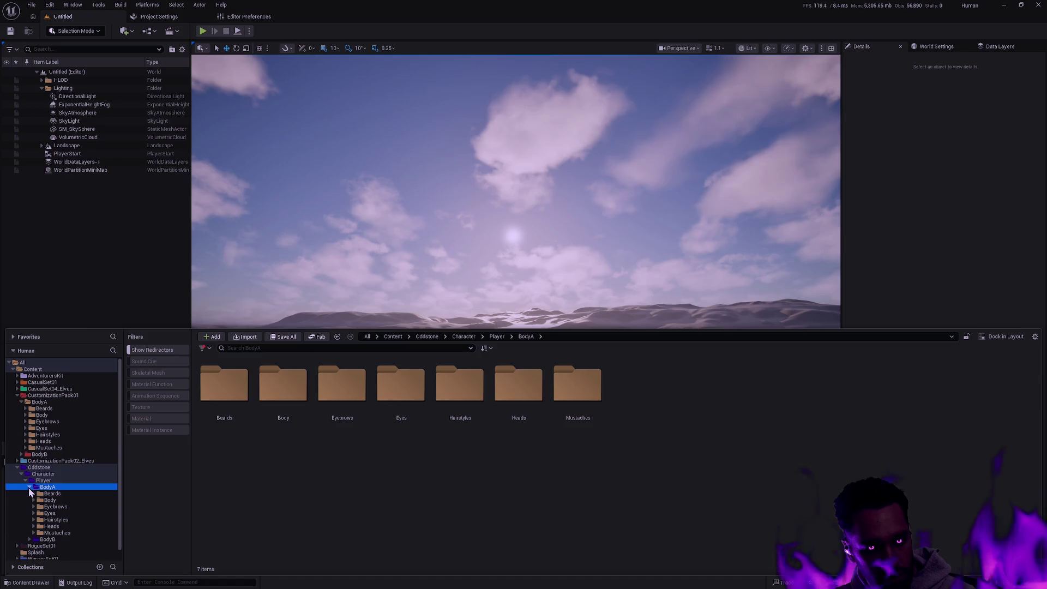
left_click(34, 494)
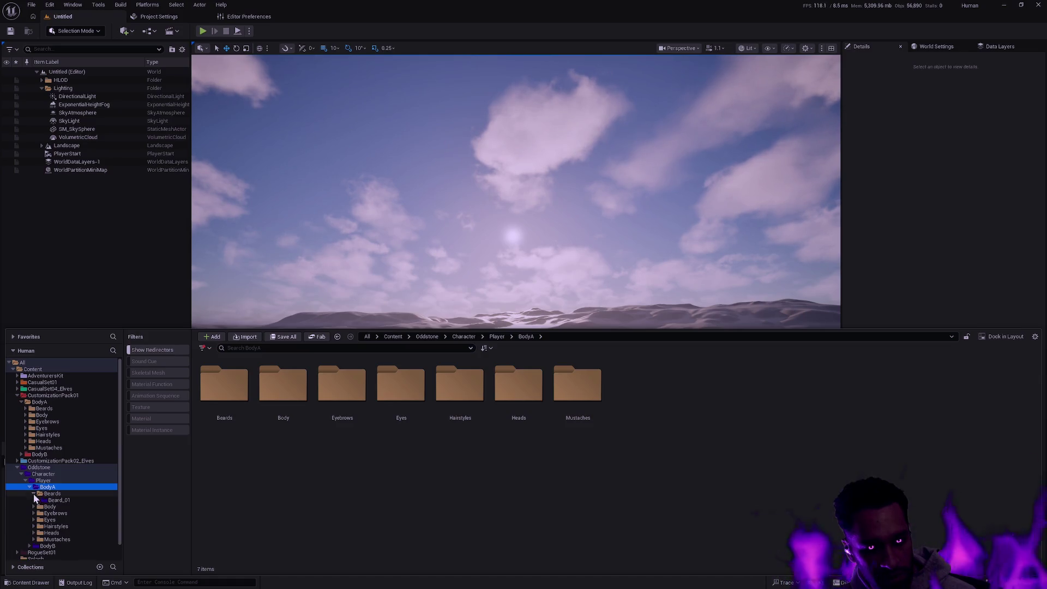
Collapse the compared Beards folders and reselect BodyA's Beards through Mustaches subfolders
left_click(26, 409)
left_click(26, 410)
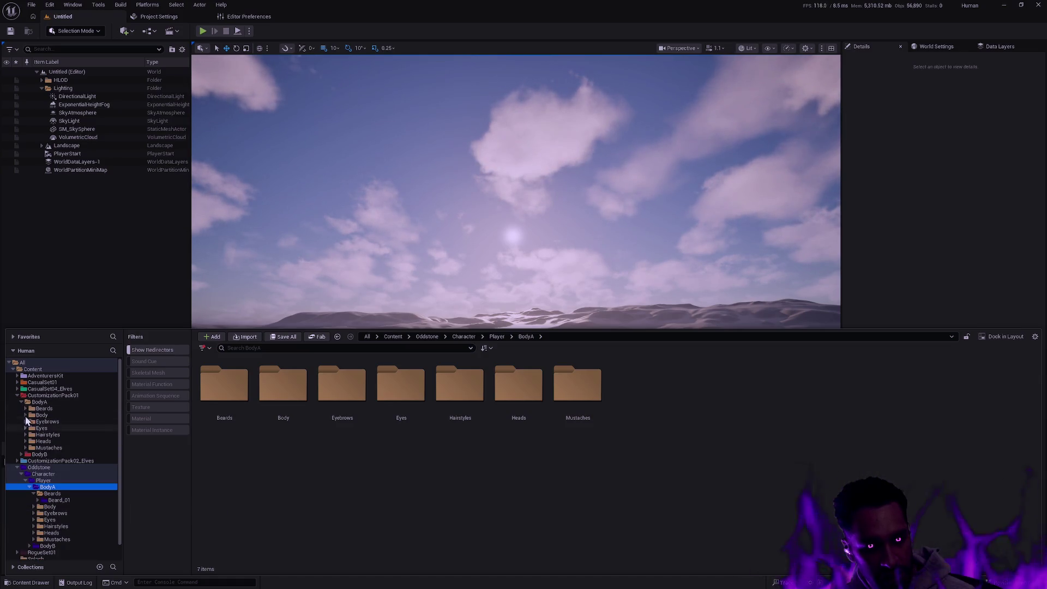
left_click(29, 487)
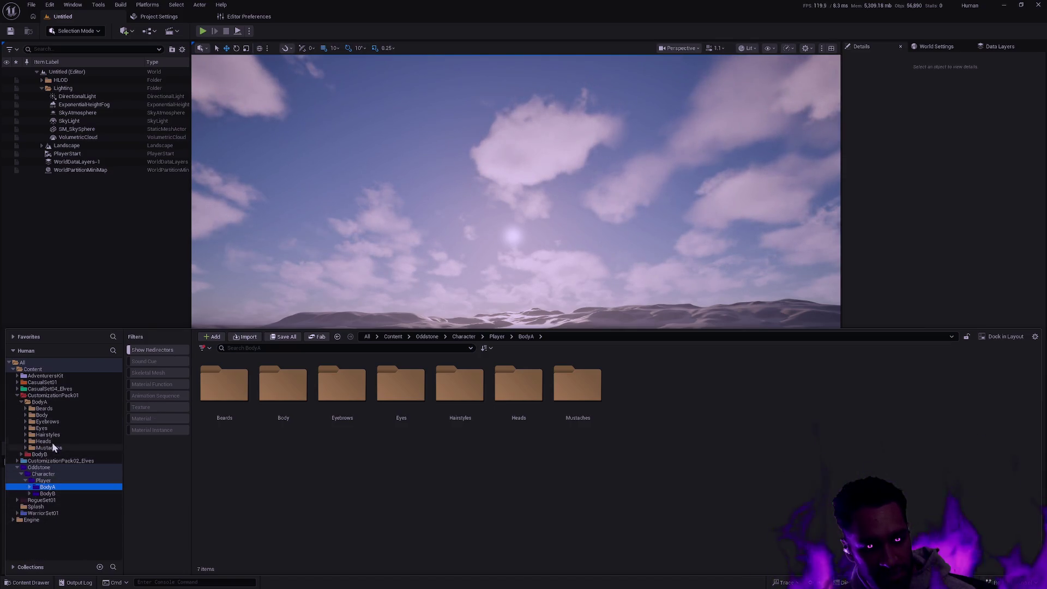
left_click(54, 402)
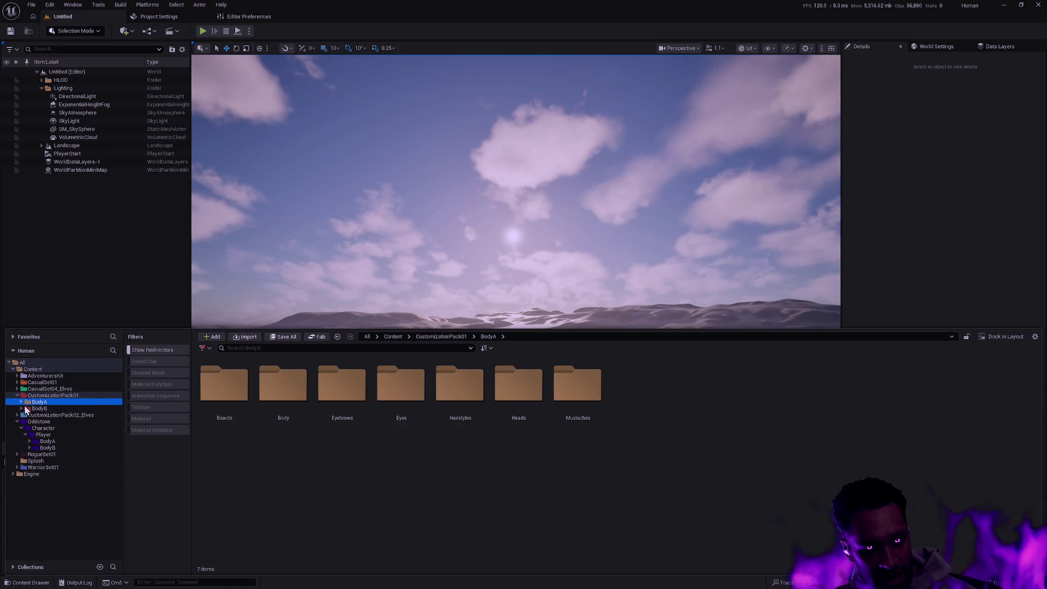
left_click(47, 409)
left_click(53, 447, "shift")
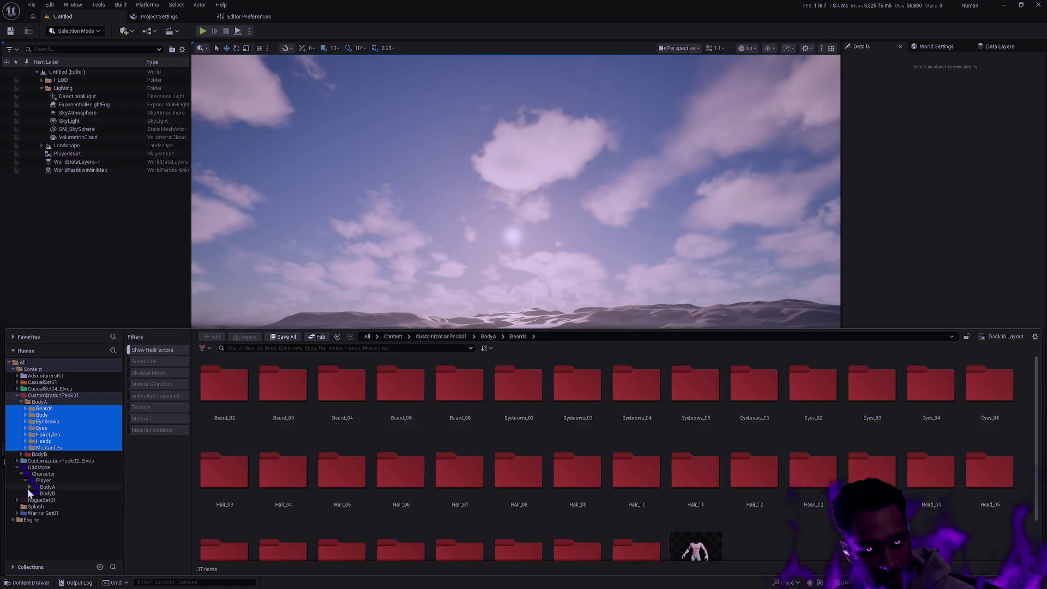
Move the Beards–Mustaches folders into Oddstone's Player BodyA, confirming the load and save prompts
left_click_drag(44, 412, 53, 488)
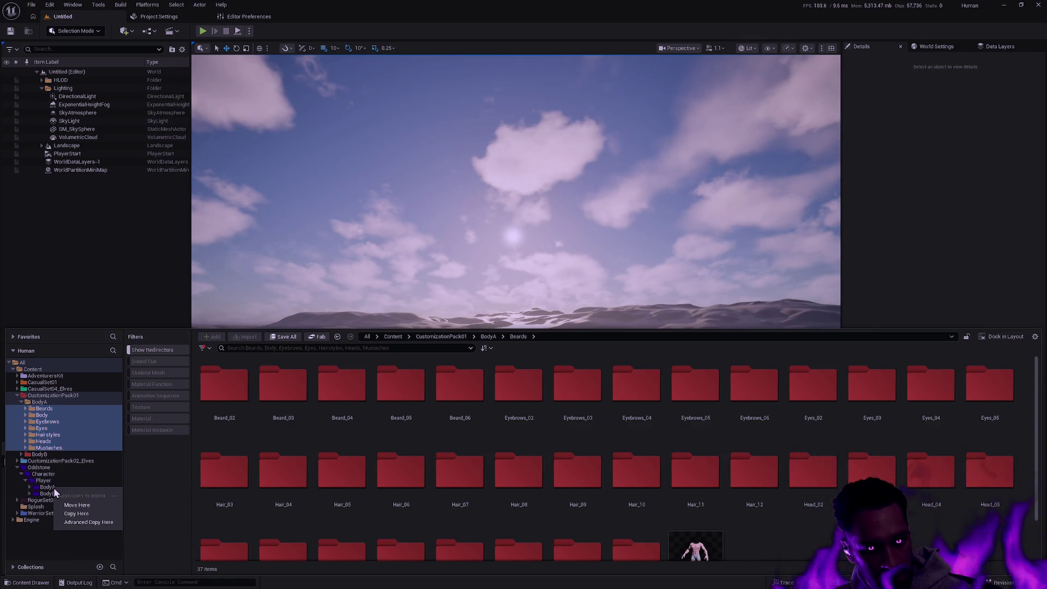
left_click(77, 506)
left_click(555, 312)
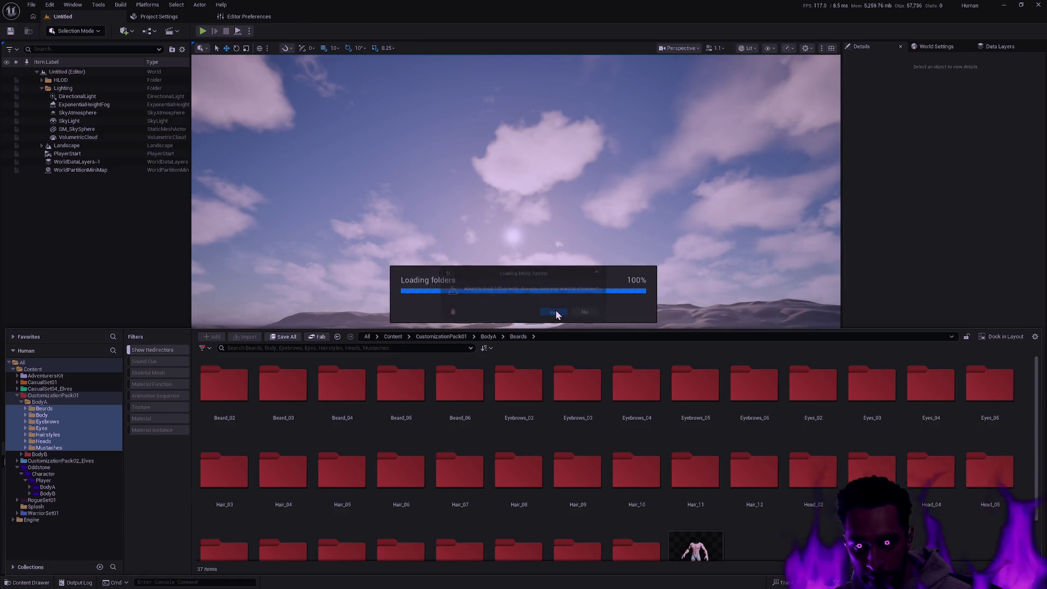
left_click(556, 311)
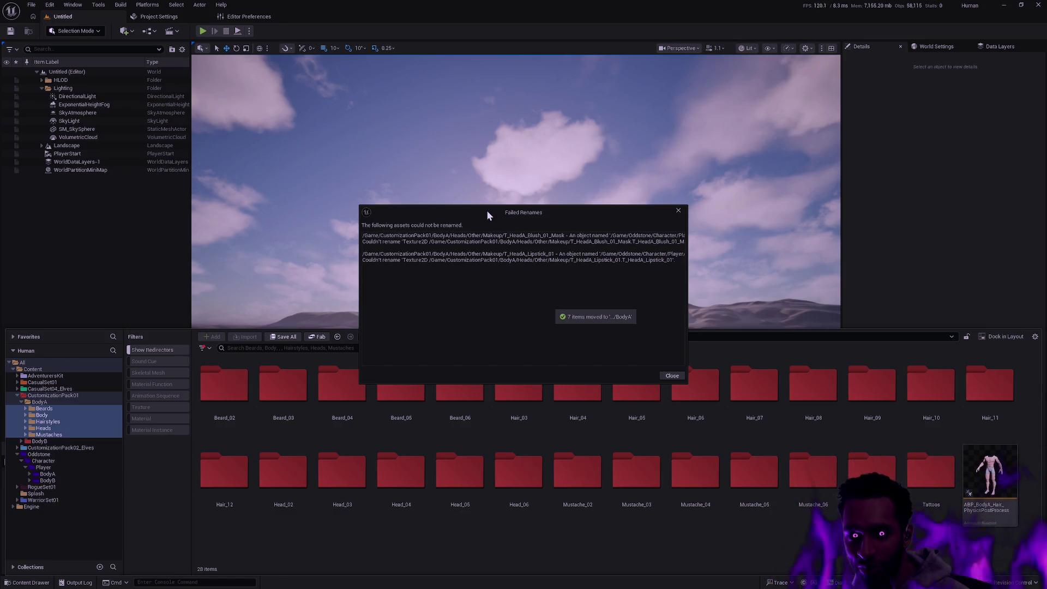
Dismiss the Failed Renames warning and expand Oddstone's Player folder in the Content Drawer
left_click(673, 377)
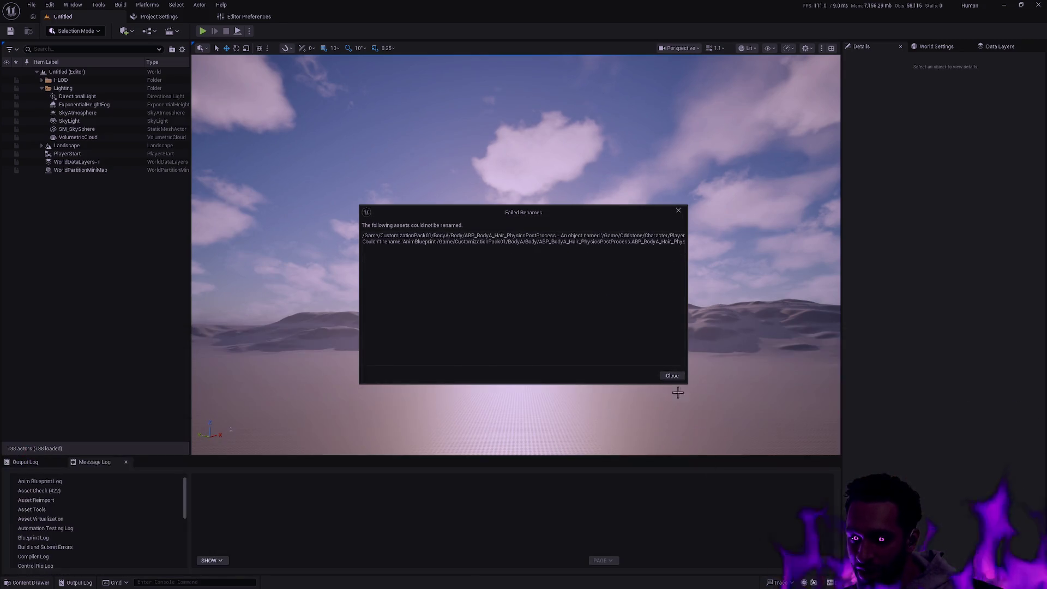
key("ctrl+space")
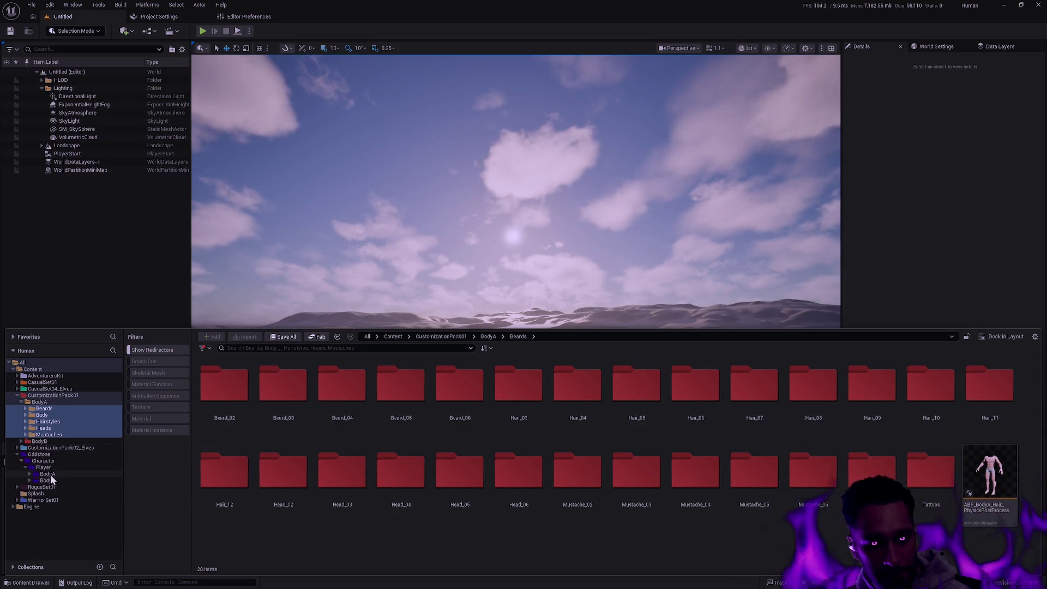
left_click(29, 474)
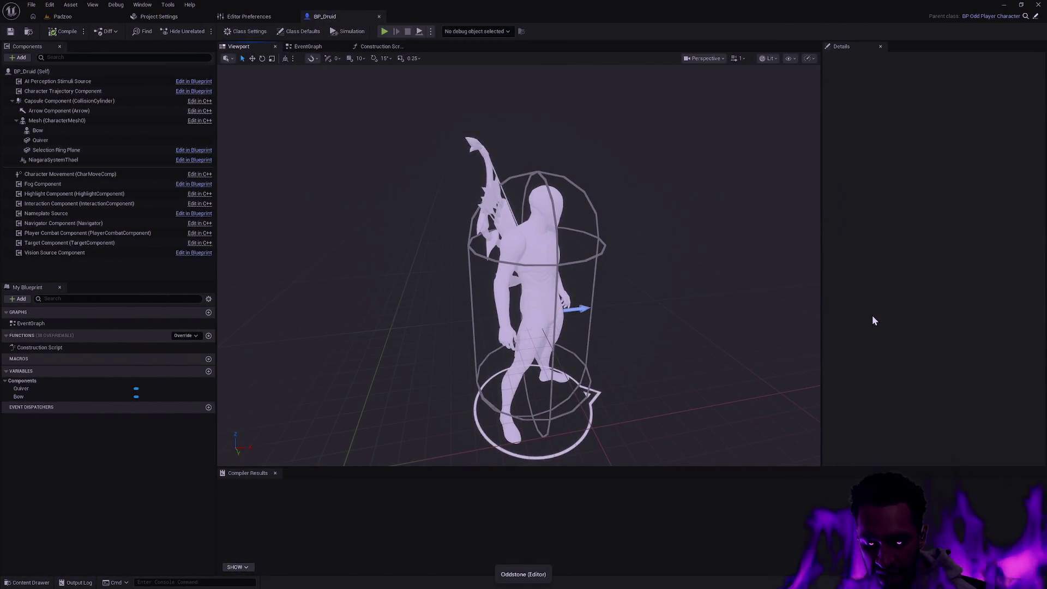
Bring up the quick asset search to look for another project asset
key("ctrl+p")
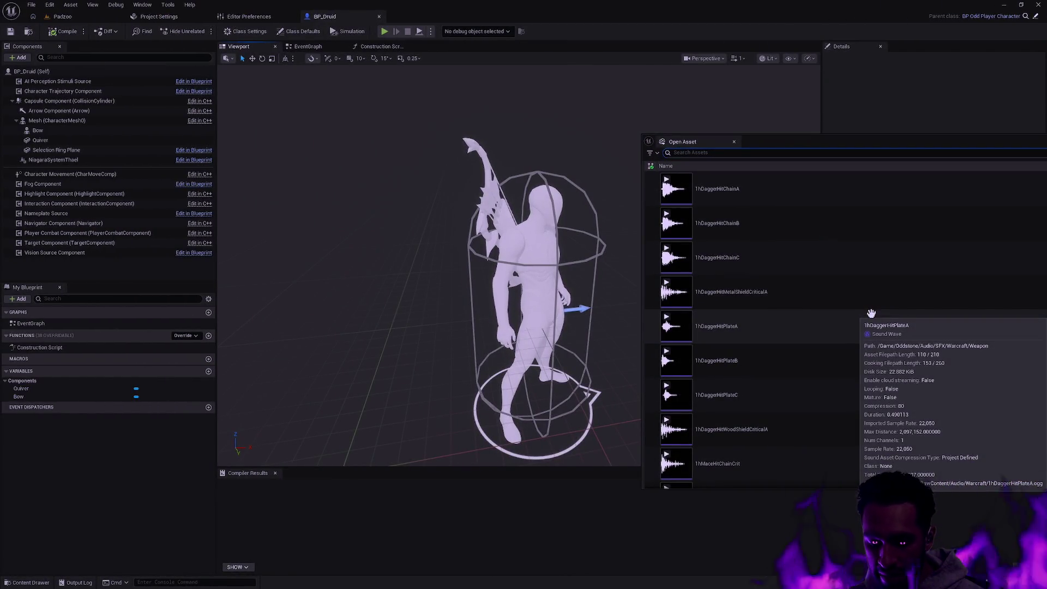
Search for 'AM_Druid' and open the AM_Druid_Attack_Light montage from the results
type("AM_")
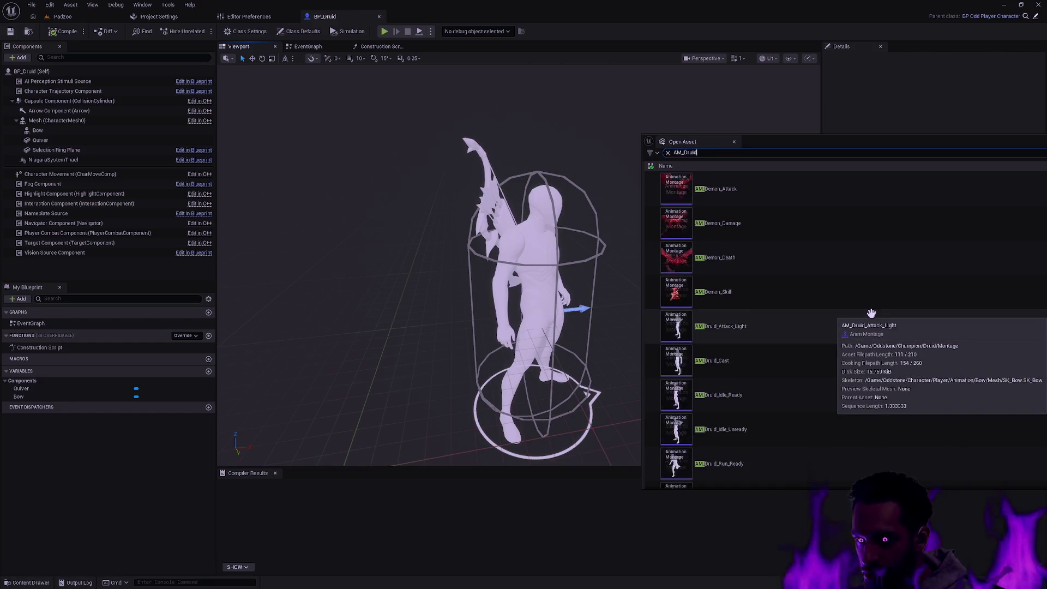
type("Druid")
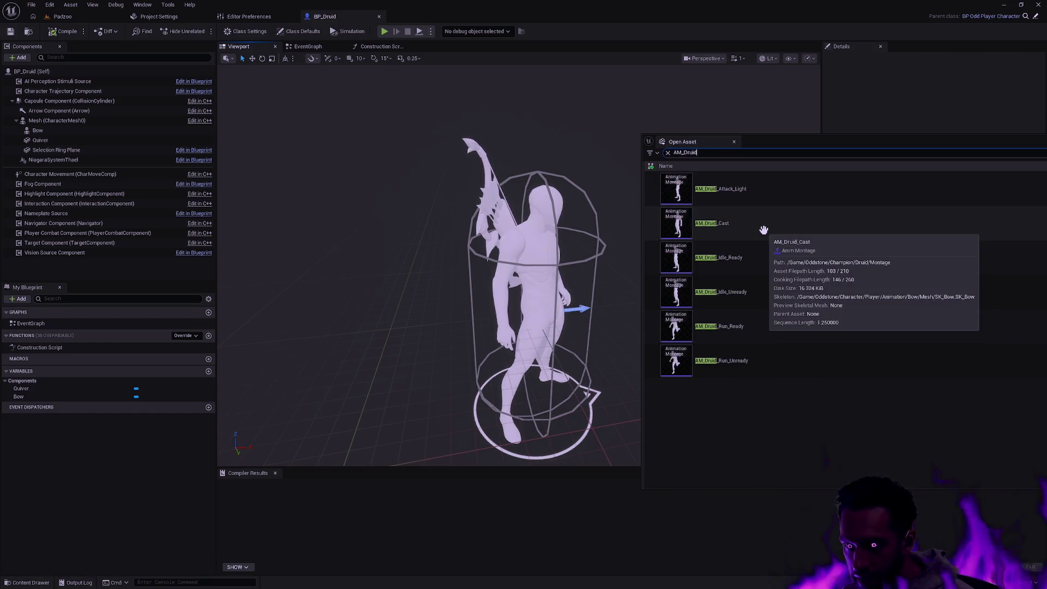
left_click(747, 194)
double_click(826, 200)
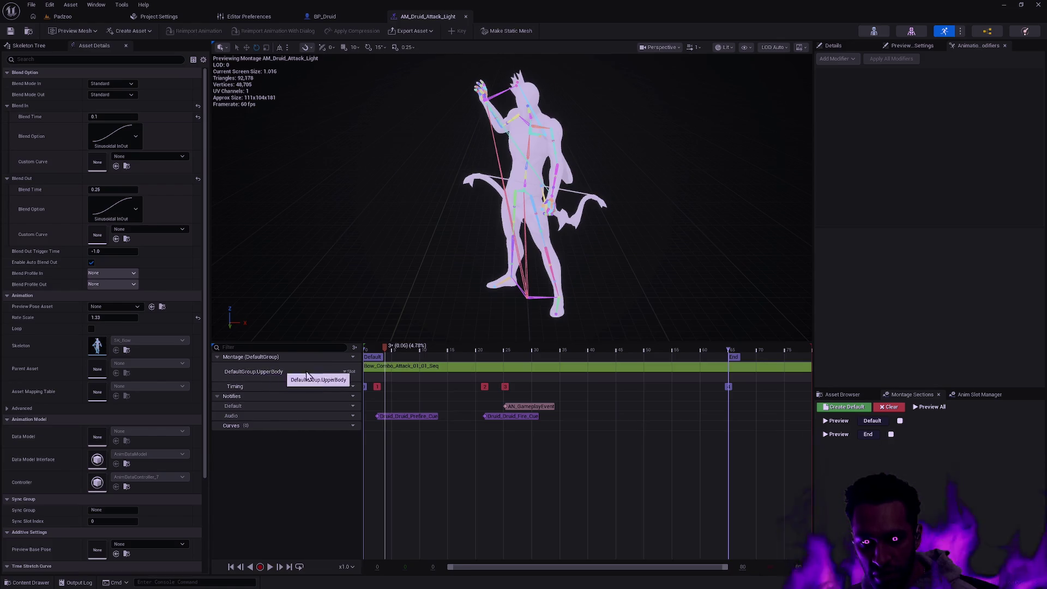
Show the Available Slots list from the DefaultGroup.UpperBody slot track's Slot name menu
left_click(346, 372)
mouse_move(389, 391)
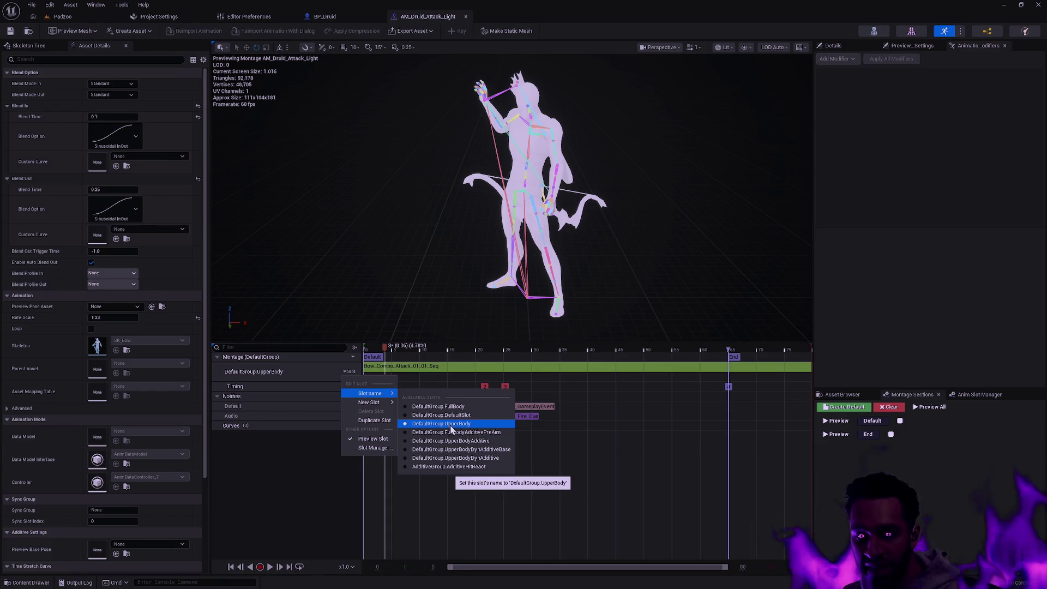
left_click(301, 497)
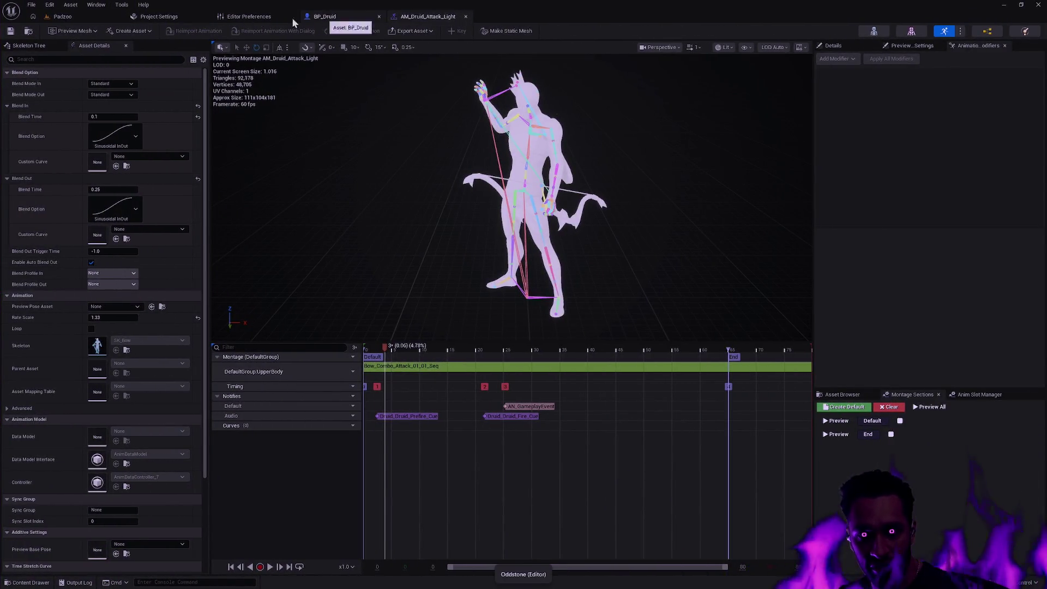
Play the Padzoo level, walk toward the enemy pack and attack with E, W and R skills
left_click(61, 16)
scroll(676, 279, "up", 5)
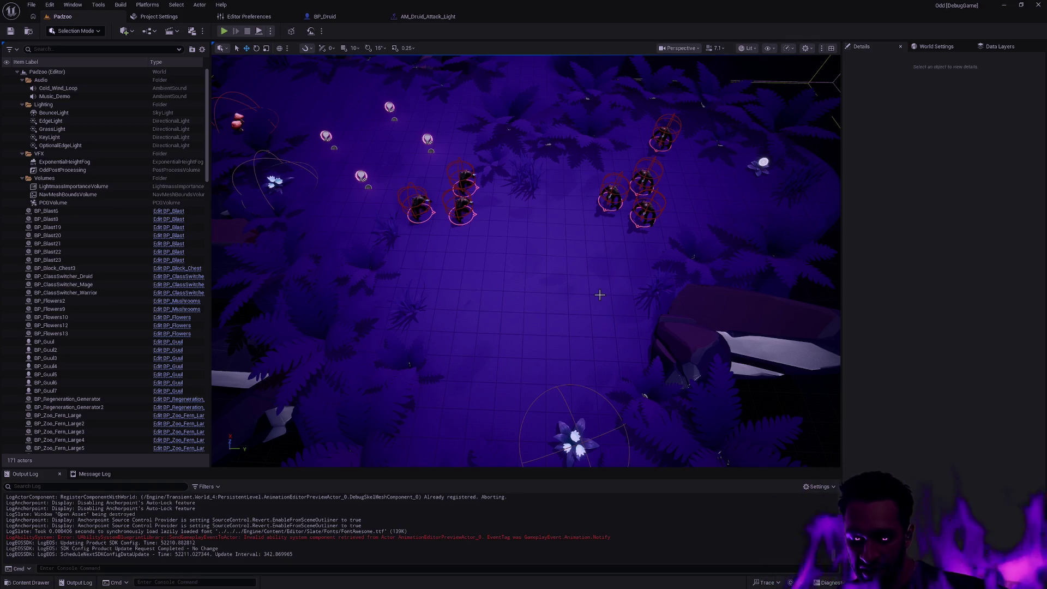
key("alt+p")
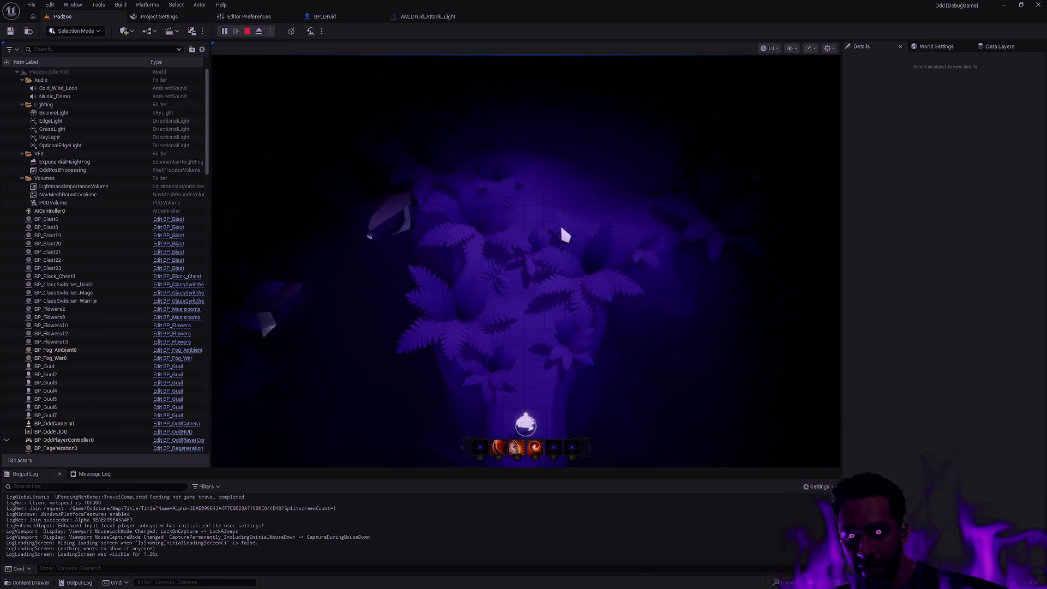
left_click(644, 213)
left_click(533, 63)
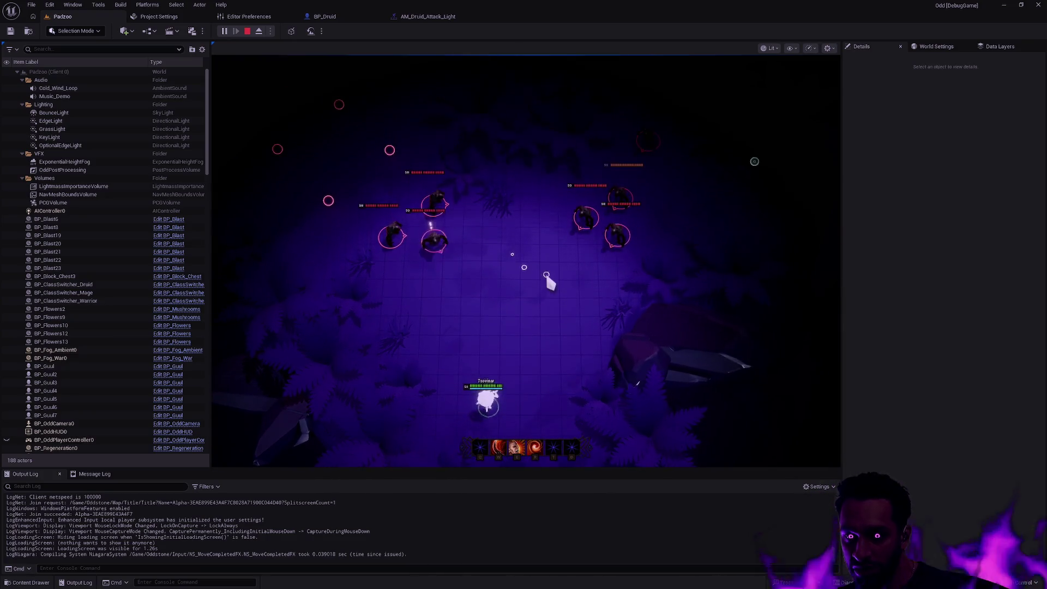
key("e")
key("w")
key("r")
Stop the play session, hide editor helpers with G and orbit over the level
key("Escape")
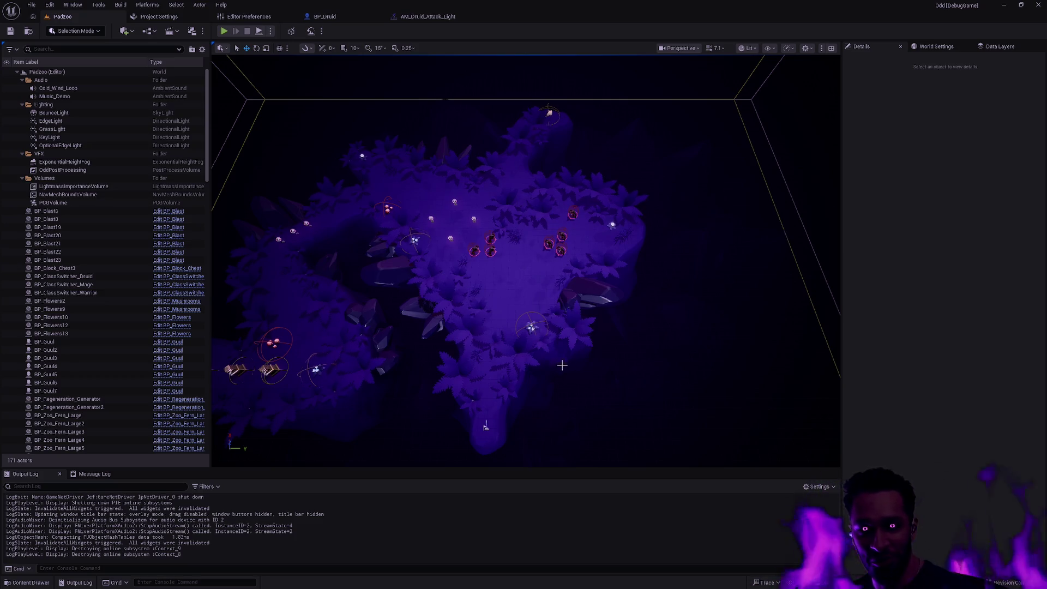
key("g")
mouse_move(592, 370)
left_mouse_down()
mouse_move(567, 360)
mouse_move(550, 330)
mouse_move(592, 370)
left_mouse_up()
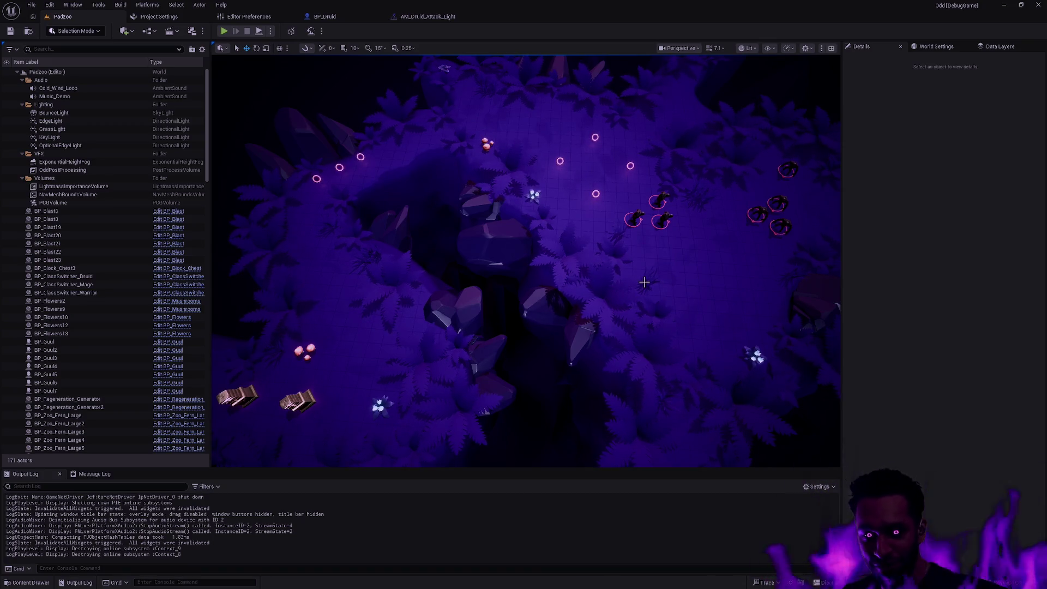
left_click_drag(600, 272, 774, 273)
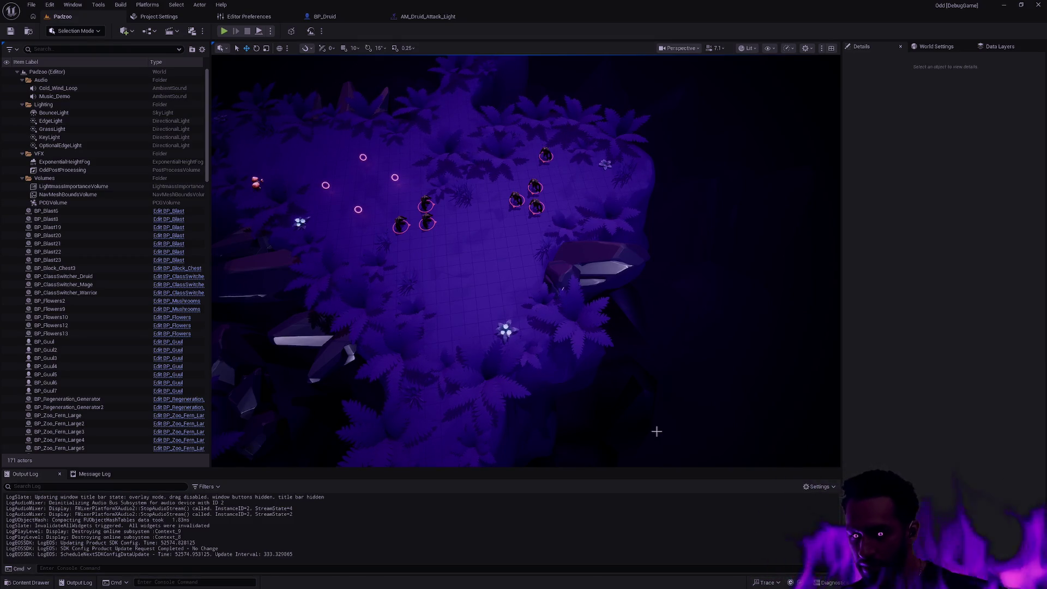
Browse Plugins > Odd Editor Tools > UtilityWidget > Supercontrol and run EUW_Supercontrol as an editor utility widget
key("ctrl+space")
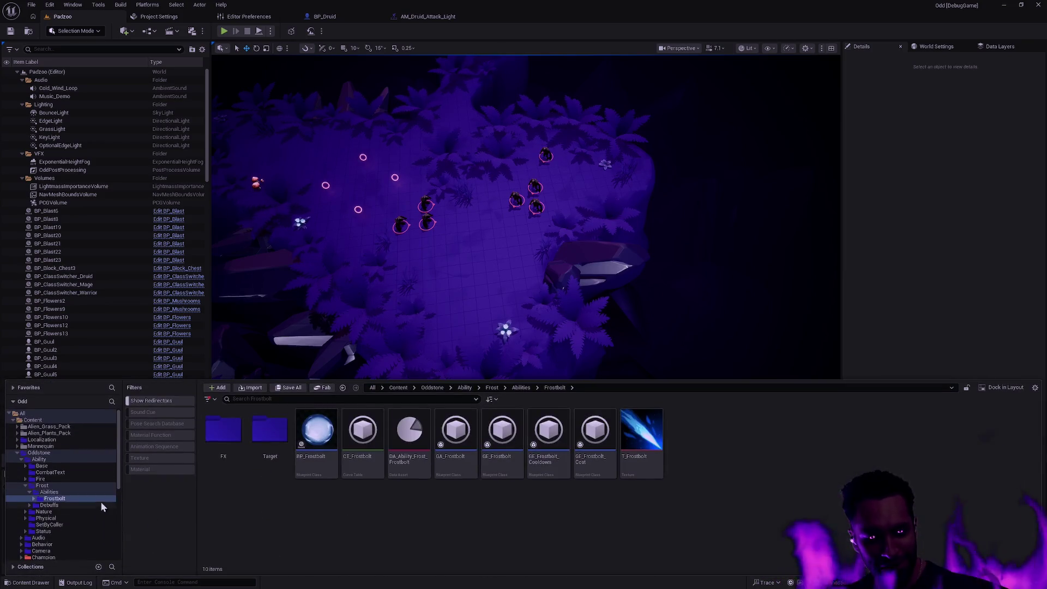
scroll(93, 497, "down", 10)
left_click(56, 550)
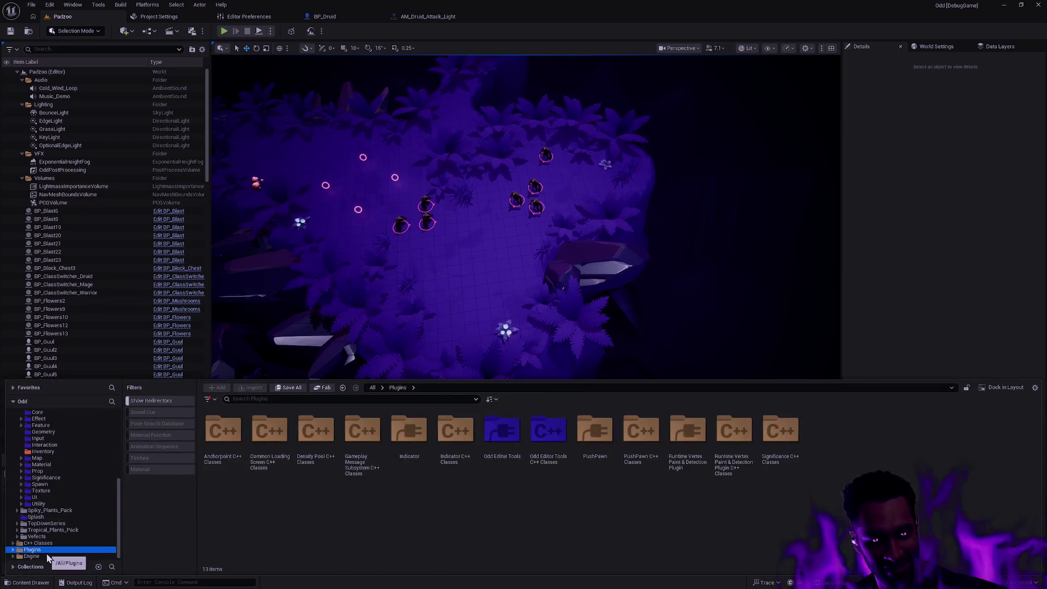
double_click(499, 437)
double_click(235, 428)
double_click(236, 427)
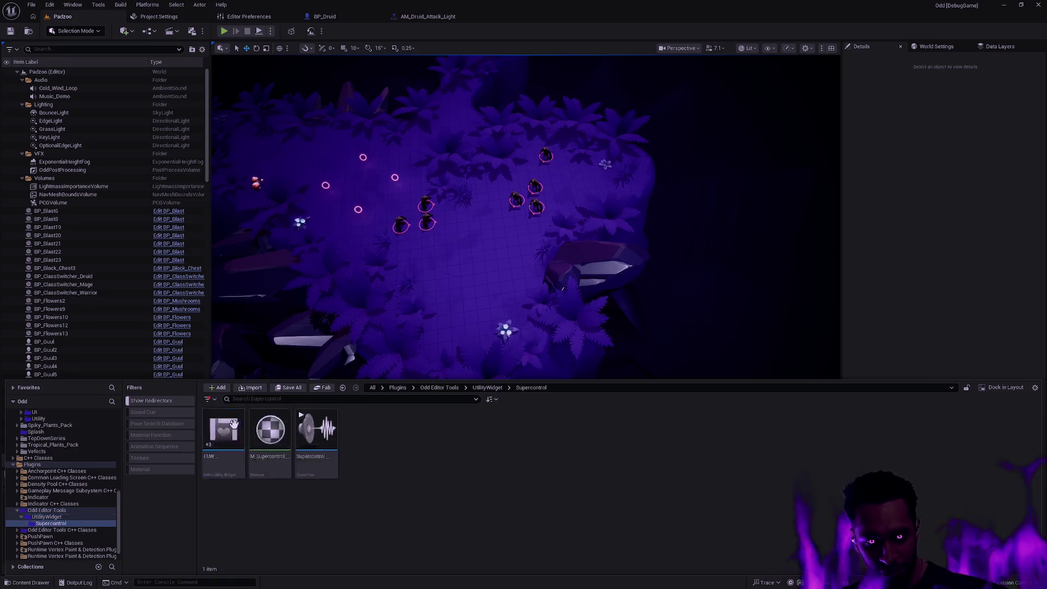
right_click(224, 439)
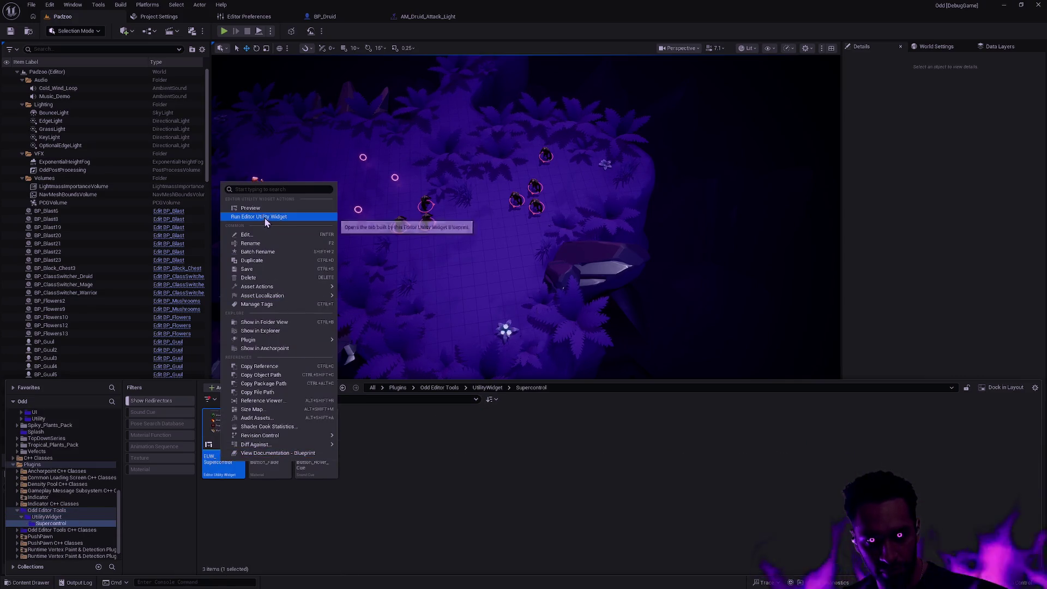
left_click(264, 216)
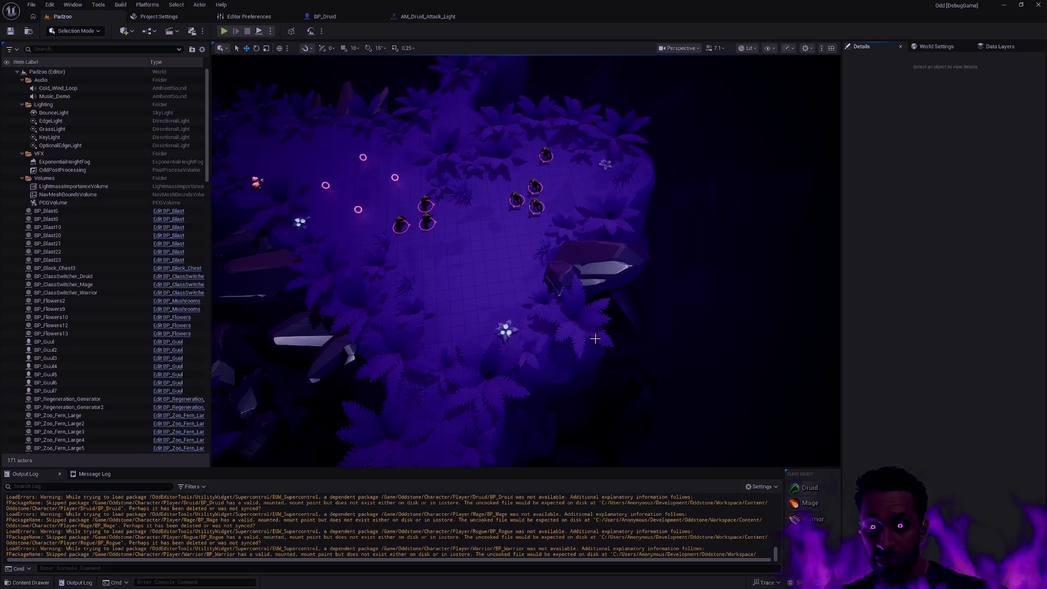
Filter the Padzoo World Settings by 'AI', then switch to another application
scroll(570, 328, "up", 3)
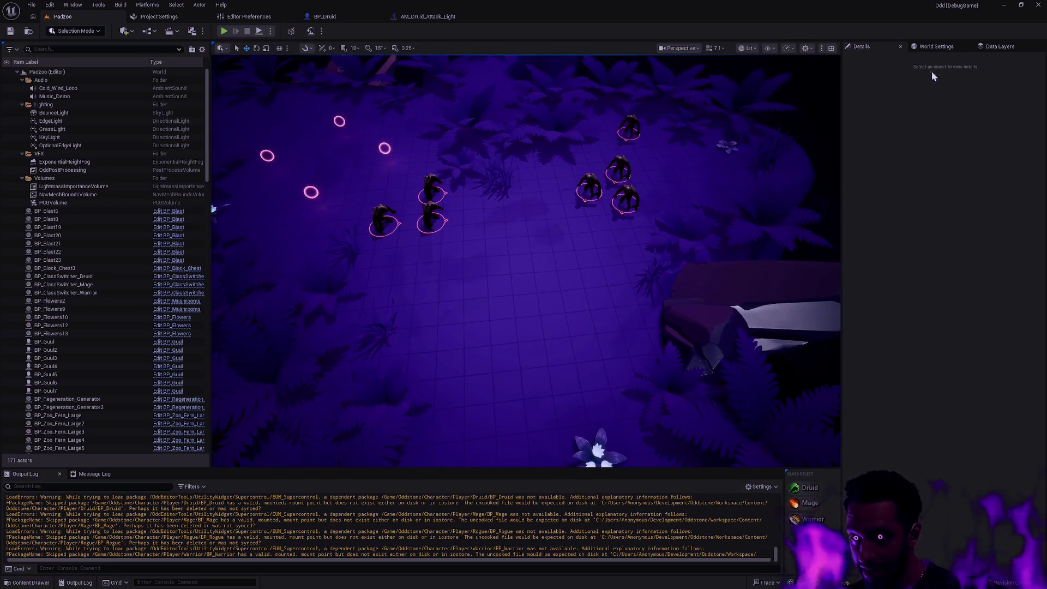
left_click(936, 47)
left_click(896, 60)
type("AI")
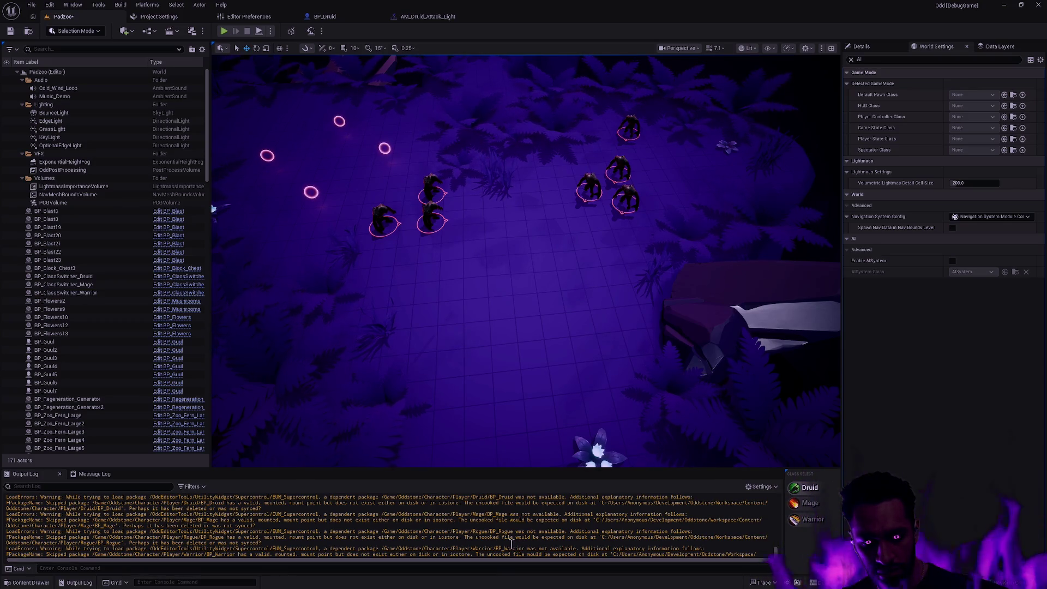
key("alt+Tab")
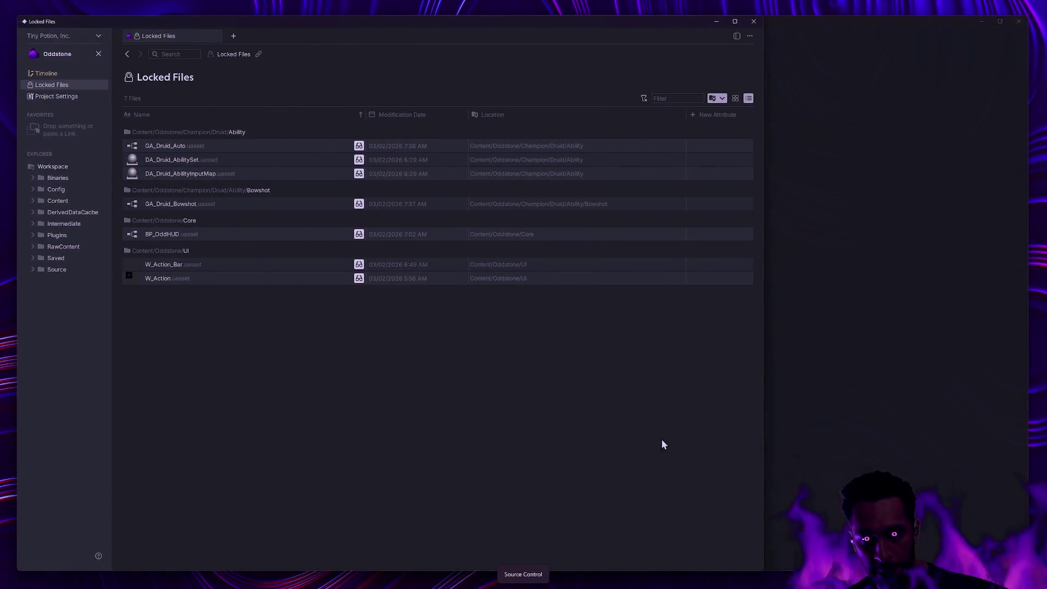
type("gs")
key("Return")
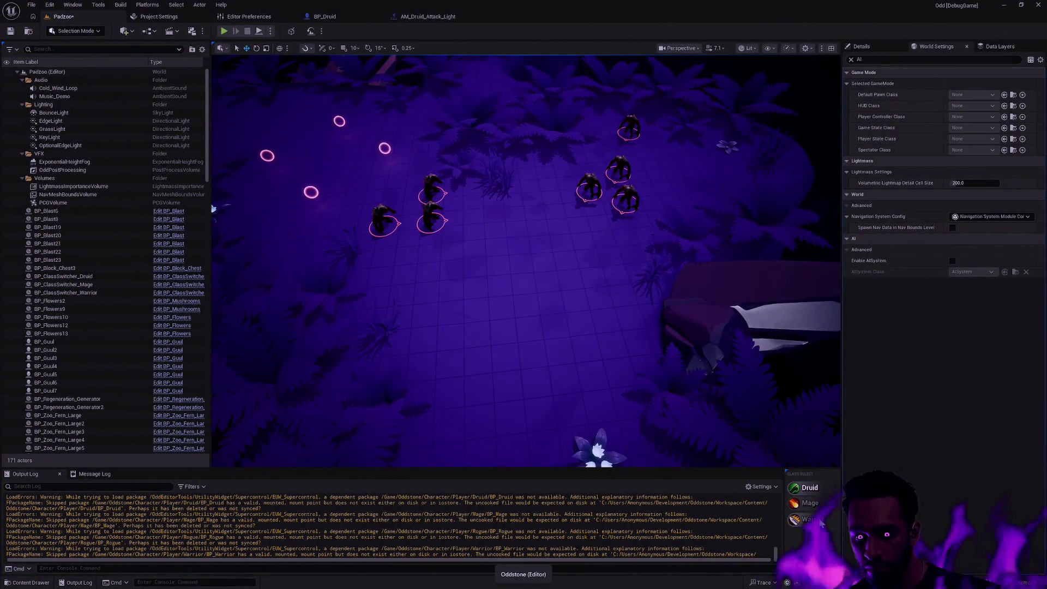
scroll(545, 548, "up", 3)
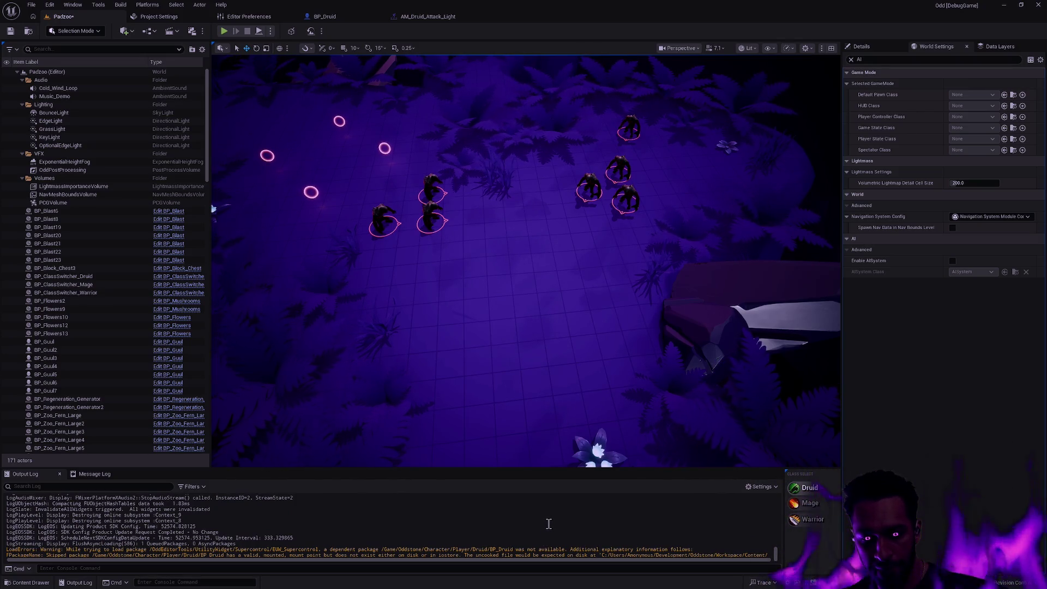
scroll(543, 526, "down", 1)
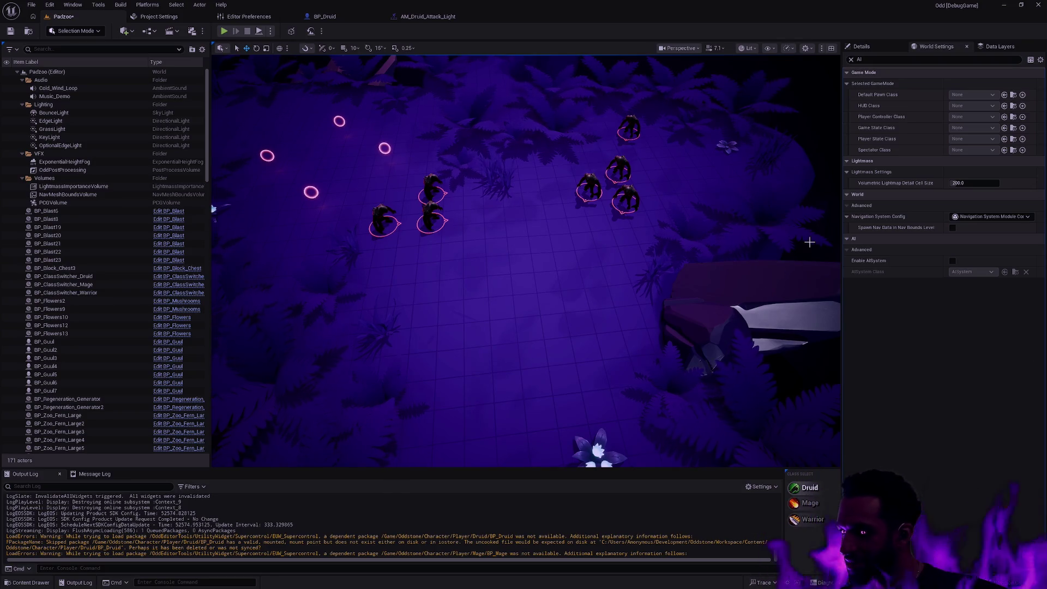
Close the Unreal editor without saving the BP_OddGameMode and Padzoo level changes
left_click(1038, 5)
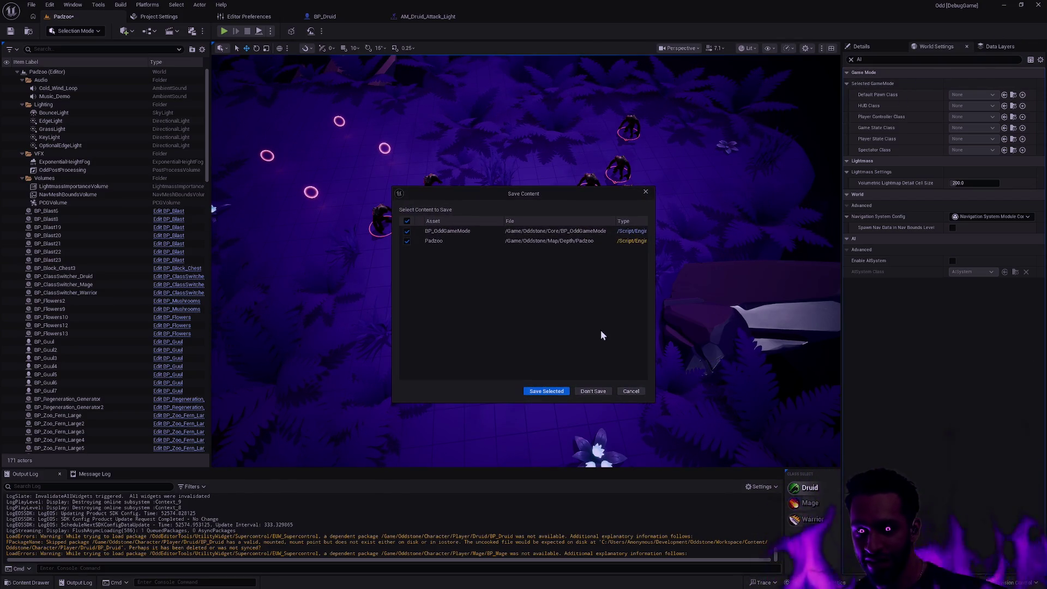
left_click(600, 390)
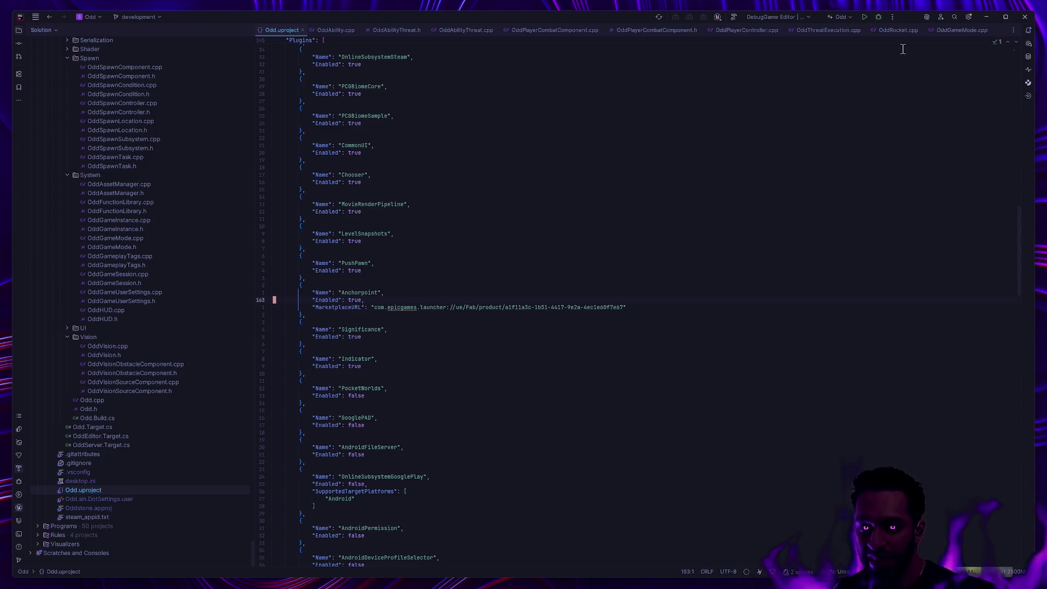
Build the Odd project as DebugGame Editor from Rider and relaunch Unreal
left_click(872, 15)
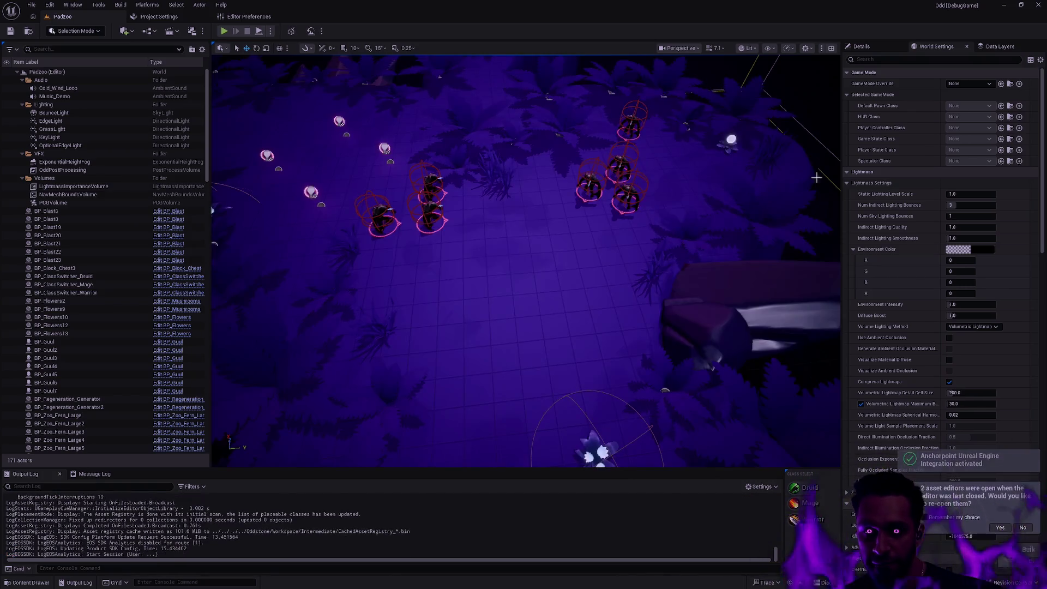
Decline reopening the previous asset editors and run a quick Padzoo play-in-editor test
left_click(1024, 561)
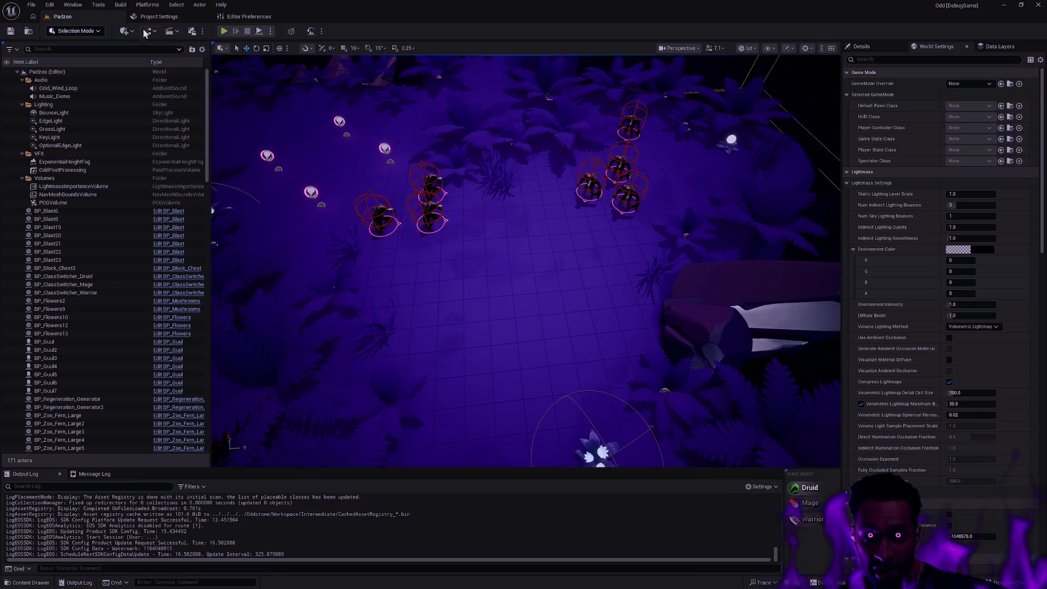
left_click(224, 32)
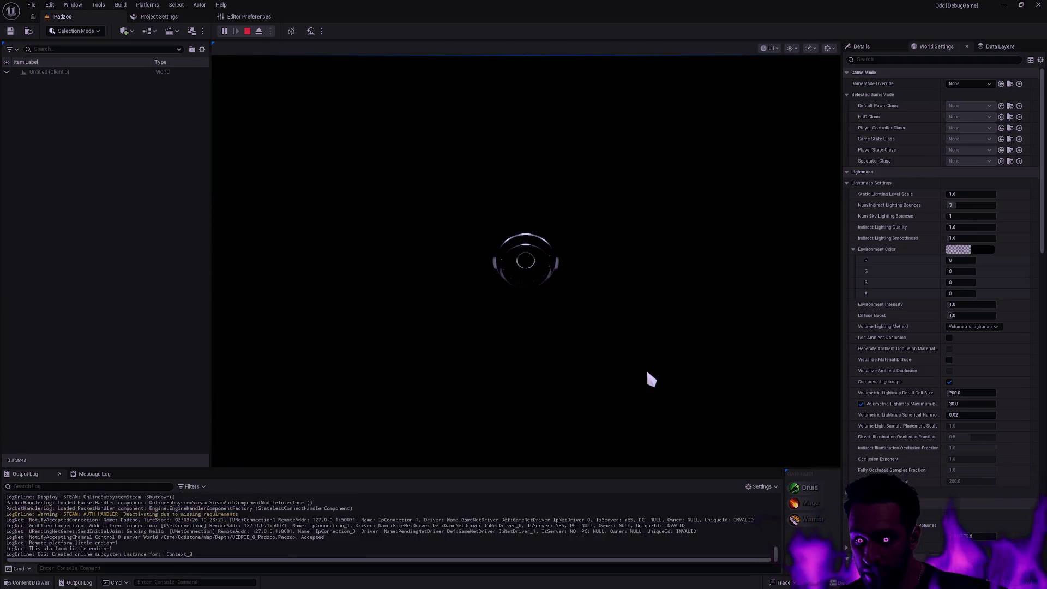
key("Escape")
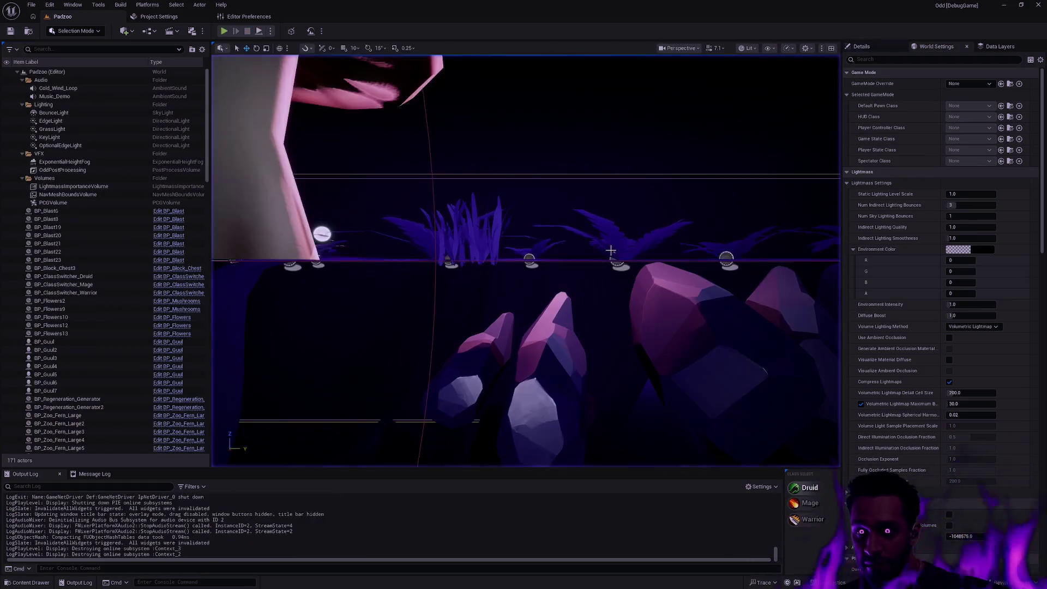
Fly the camera near the terrain, play-test Padzoo again, then move to the Rider desktop
left_click_drag(524, 262, 501, 175)
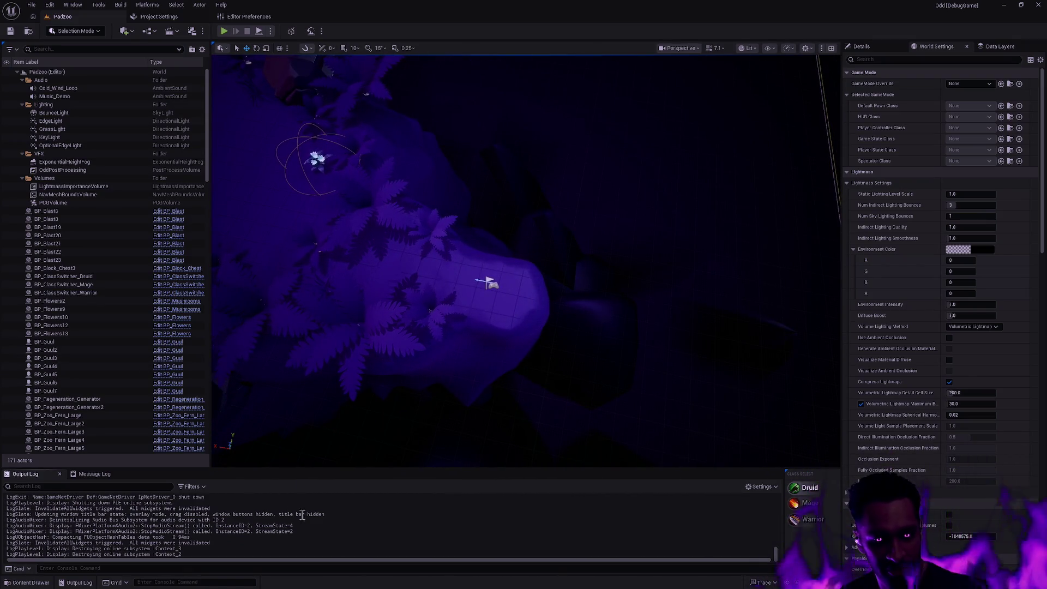
left_click(224, 31)
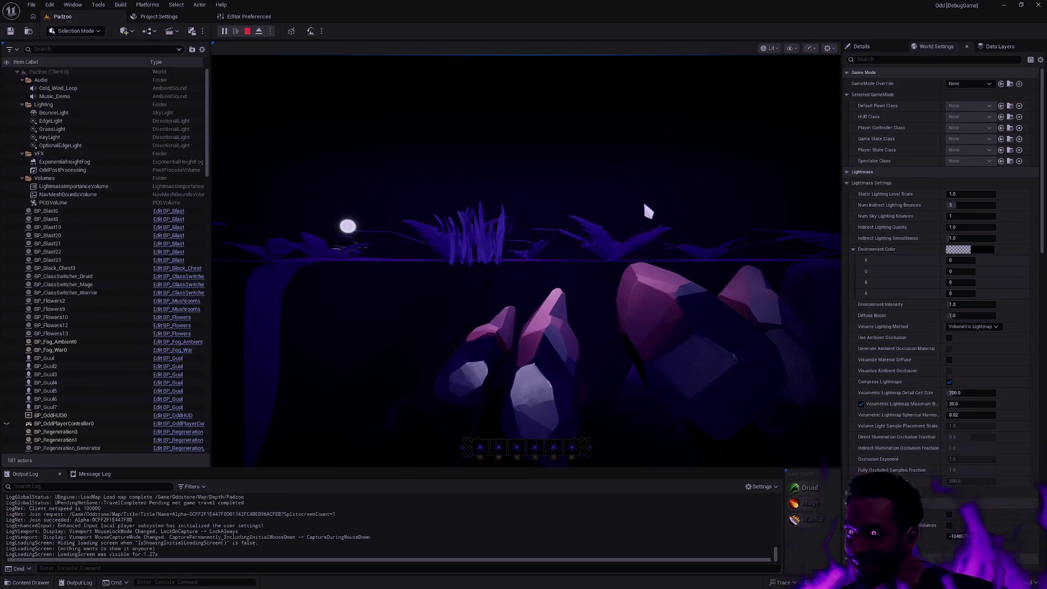
key("Escape")
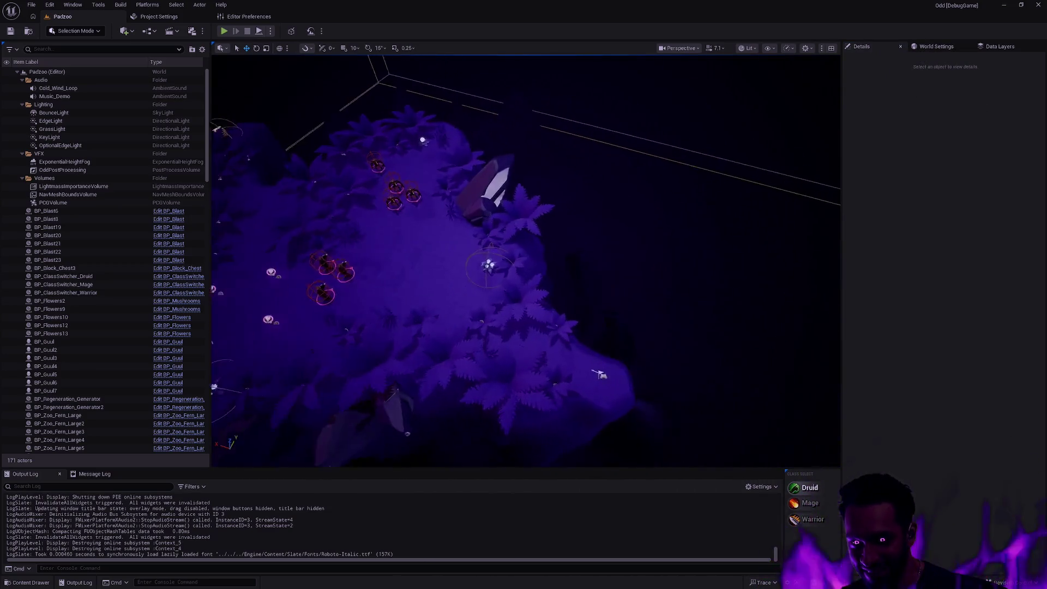
key("ctrl+space")
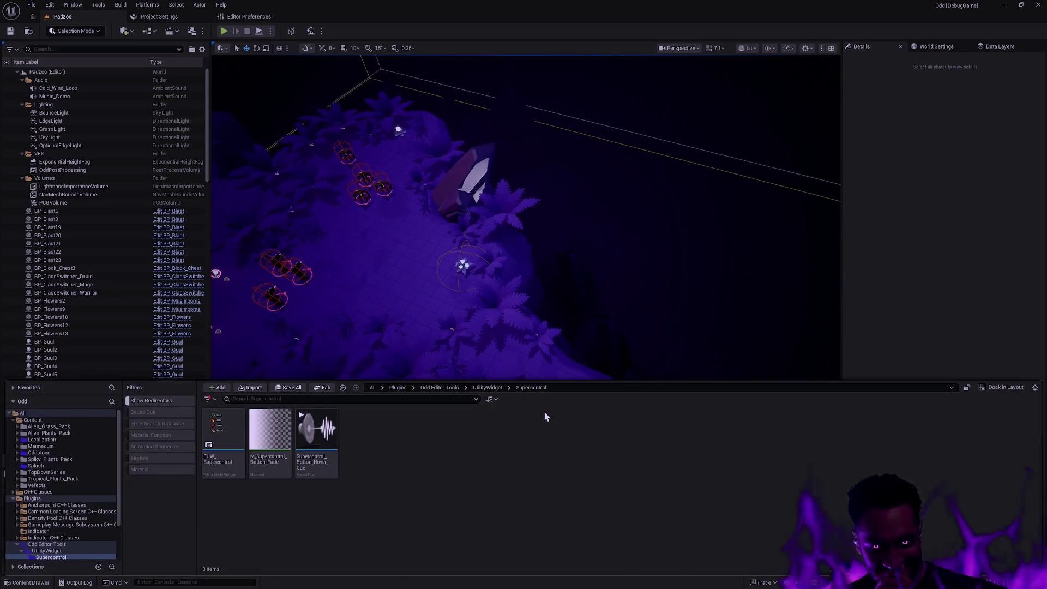
key("ctrl+super+Left")
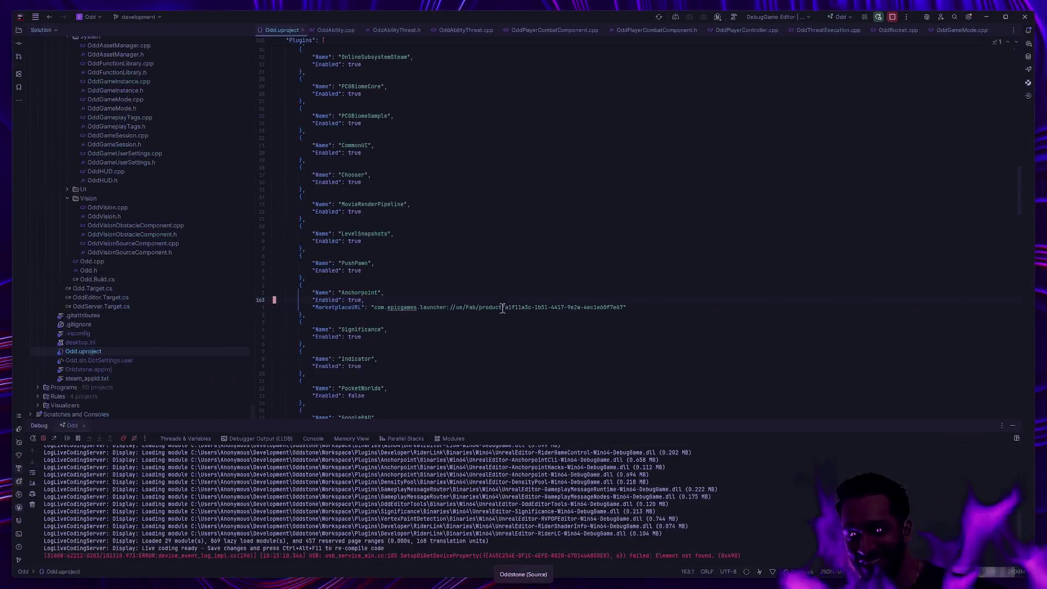
Review the DefaultEditor.ini and Odd.uproject changes and locked files, then open Revision Control in Unreal
key("ctrl+super+Left")
key("ctrl+super+Right")
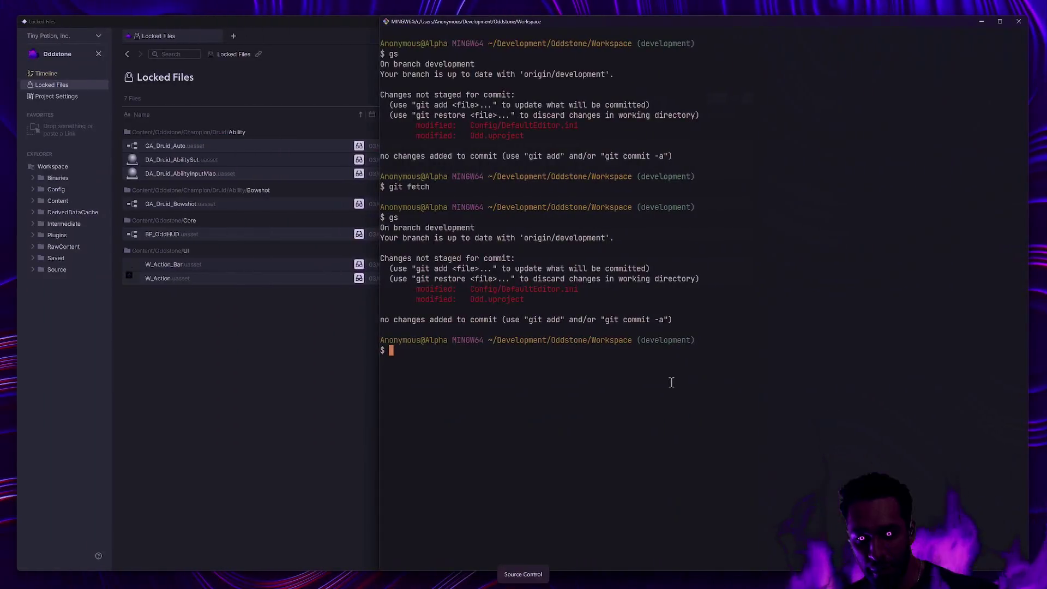
key("ctrl+super+Left")
key("ctrl+super+Right")
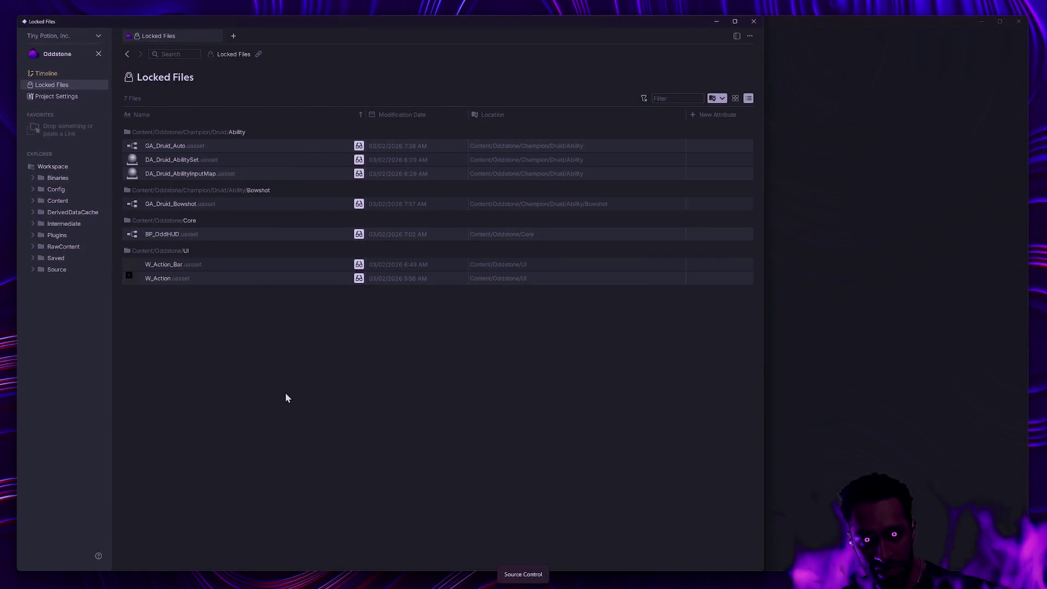
key("ctrl+super+Right")
key("ctrl+super+Right")
key("ctrl+super+Right")
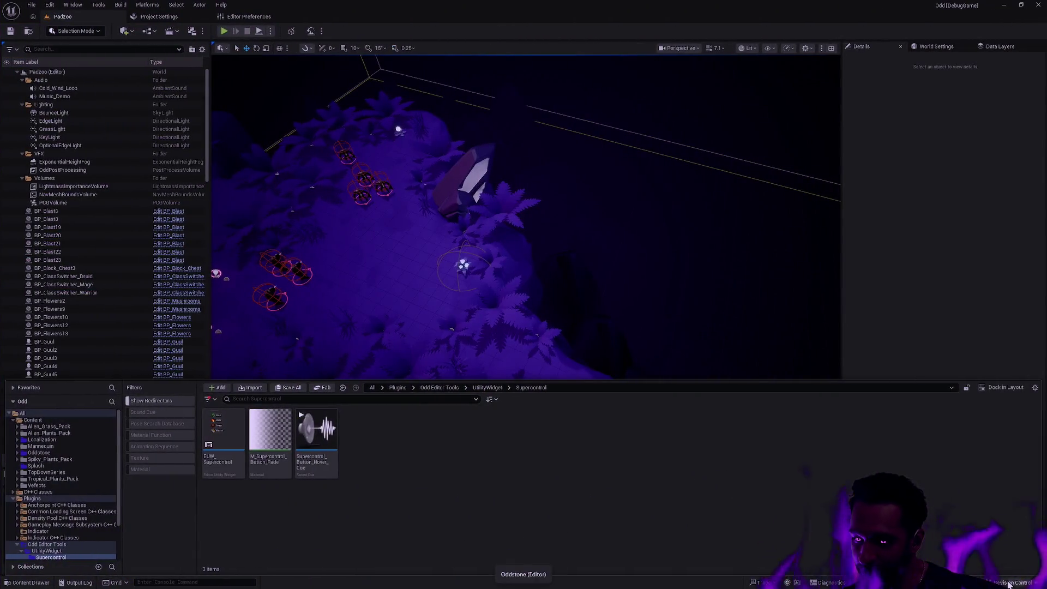
left_click(1008, 583)
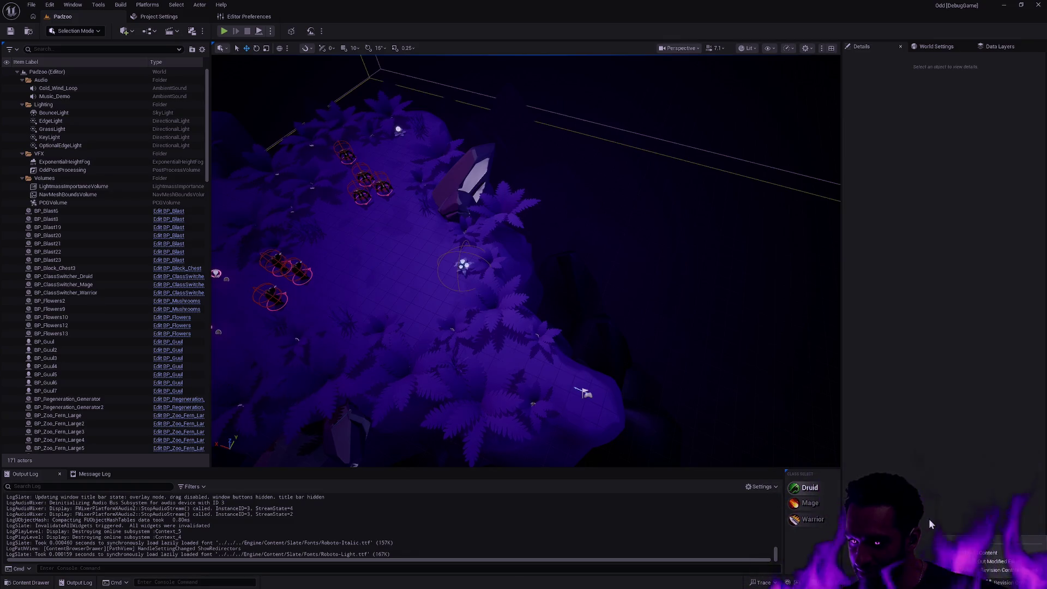
Deselect the terrain, fly the camera closer to the caged creatures, and start a Padzoo play test
left_click(562, 380)
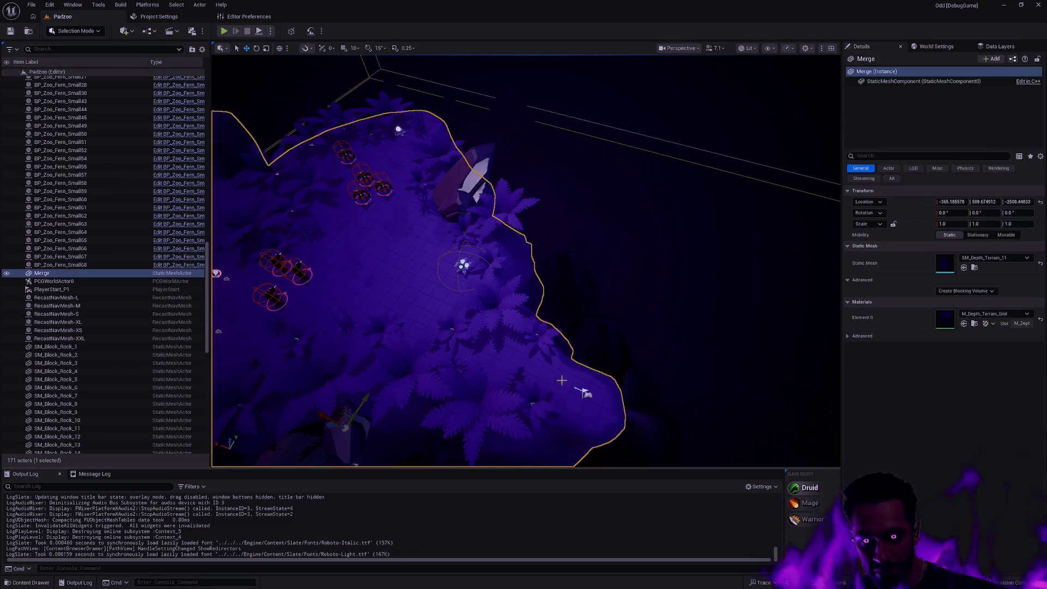
left_click(561, 299)
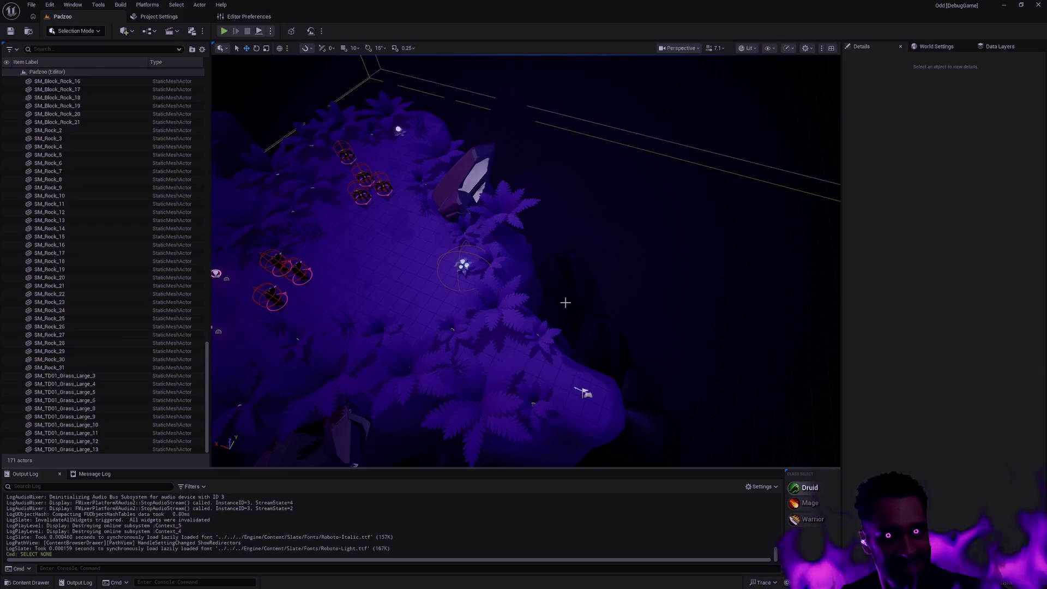
key("ctrl+super+Right")
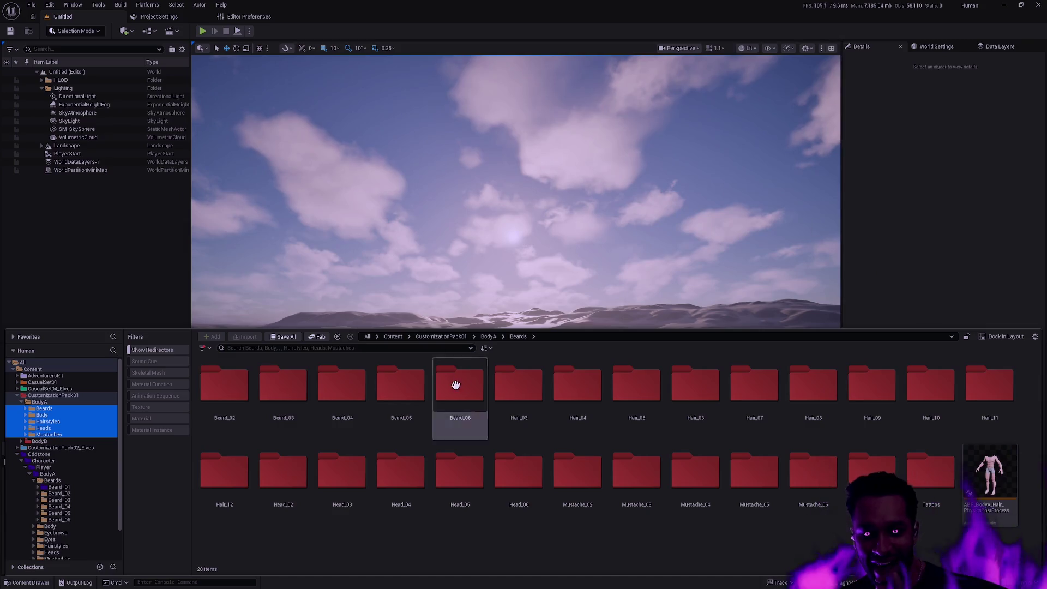
key("ctrl+super+Left")
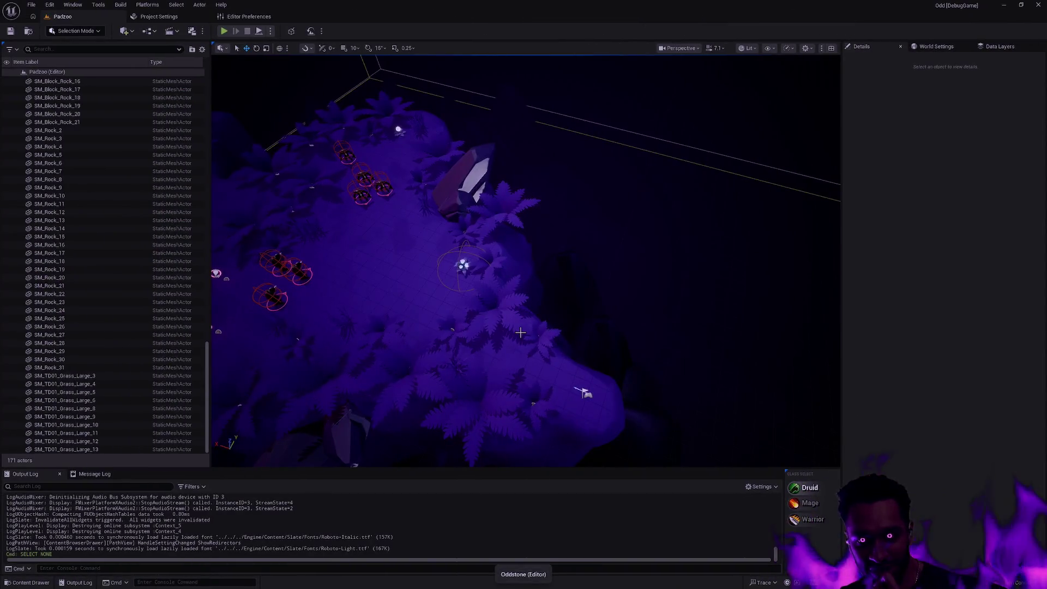
left_click_drag(568, 348, 294, 50)
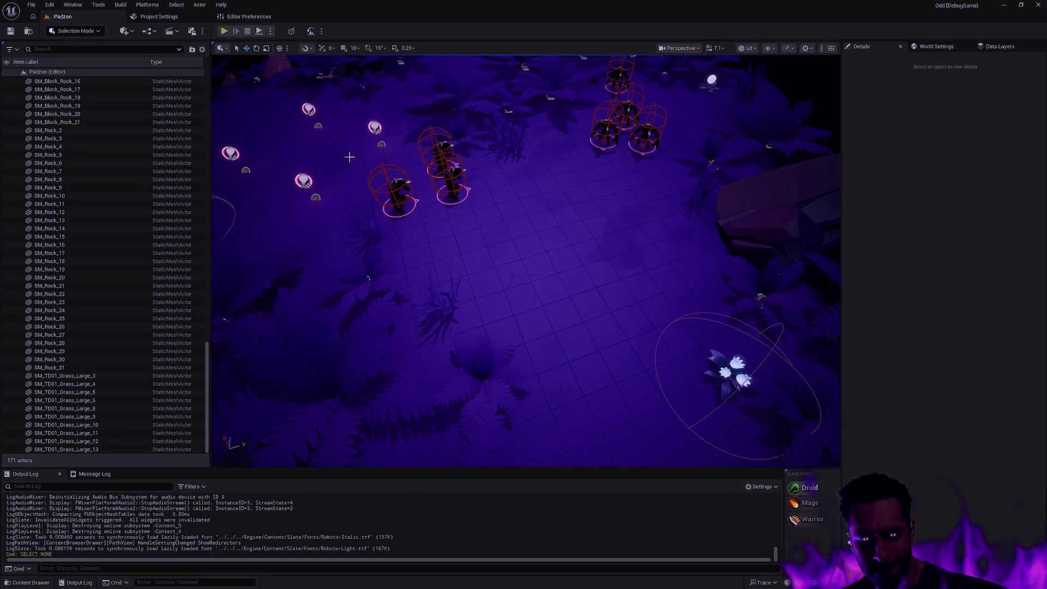
key("ctrl+super+Left")
key("ctrl+super+Left")
key("ctrl+super+Left")
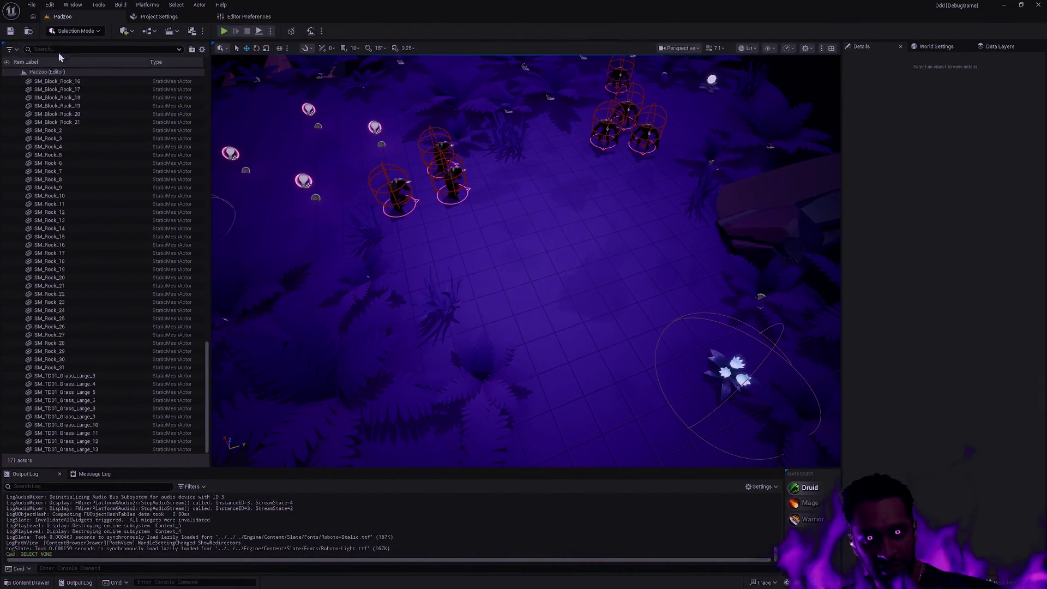
left_click(224, 31)
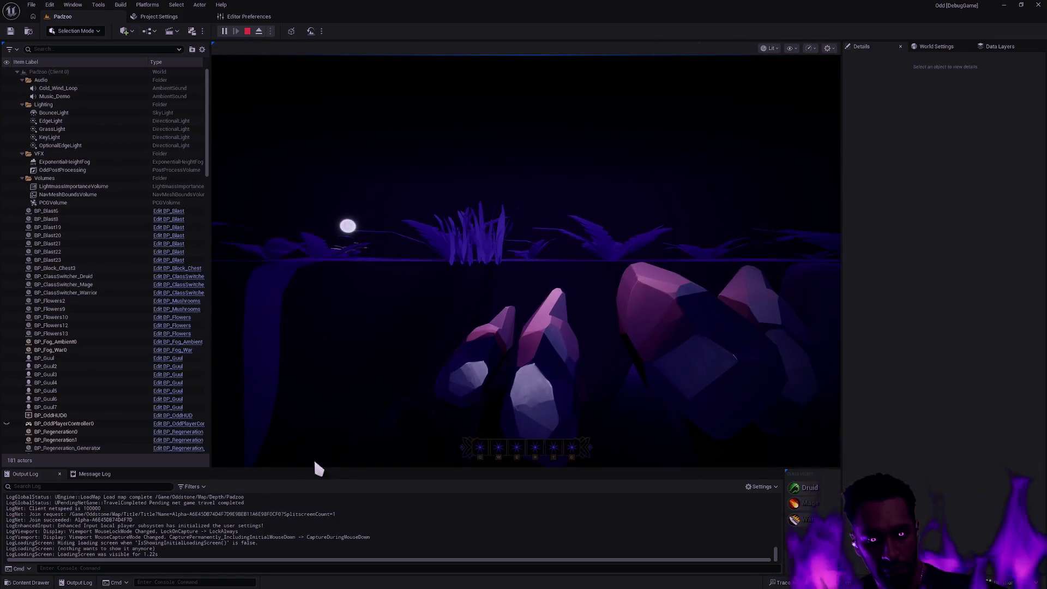
Cycle the debug overlay column and scroll through the Output Log during play
key("Left")
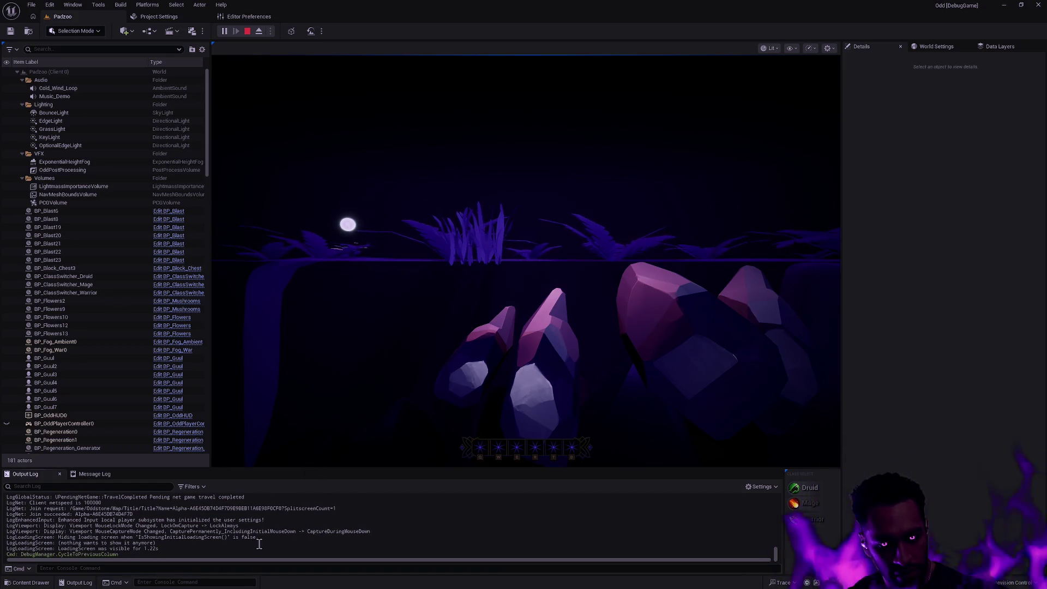
scroll(259, 544, "up", 2)
scroll(259, 544, "up", 3)
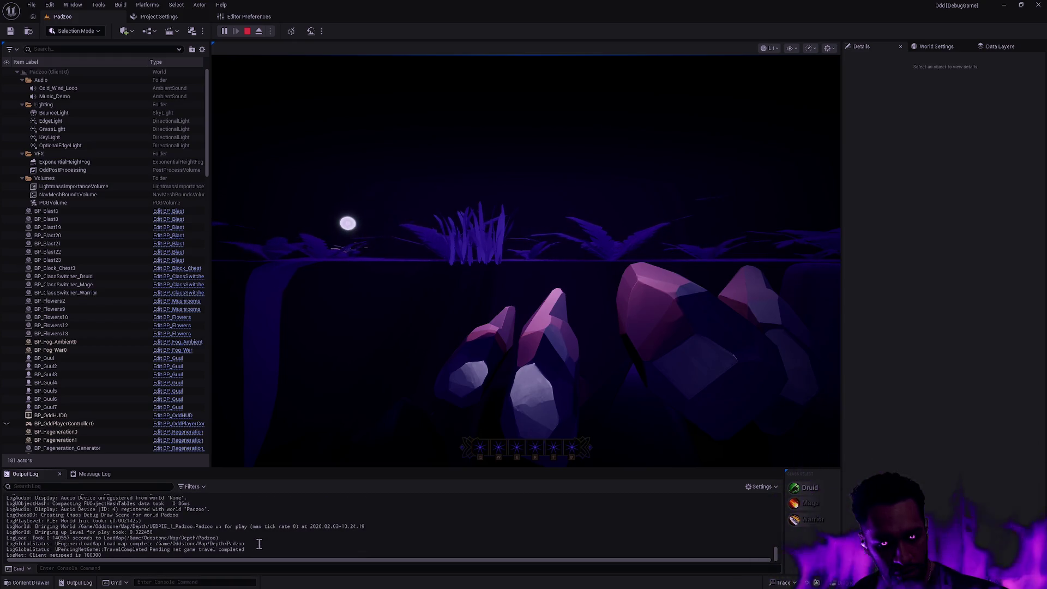
scroll(261, 539, "up", 1)
scroll(263, 537, "up", 1)
scroll(267, 535, "down", 5)
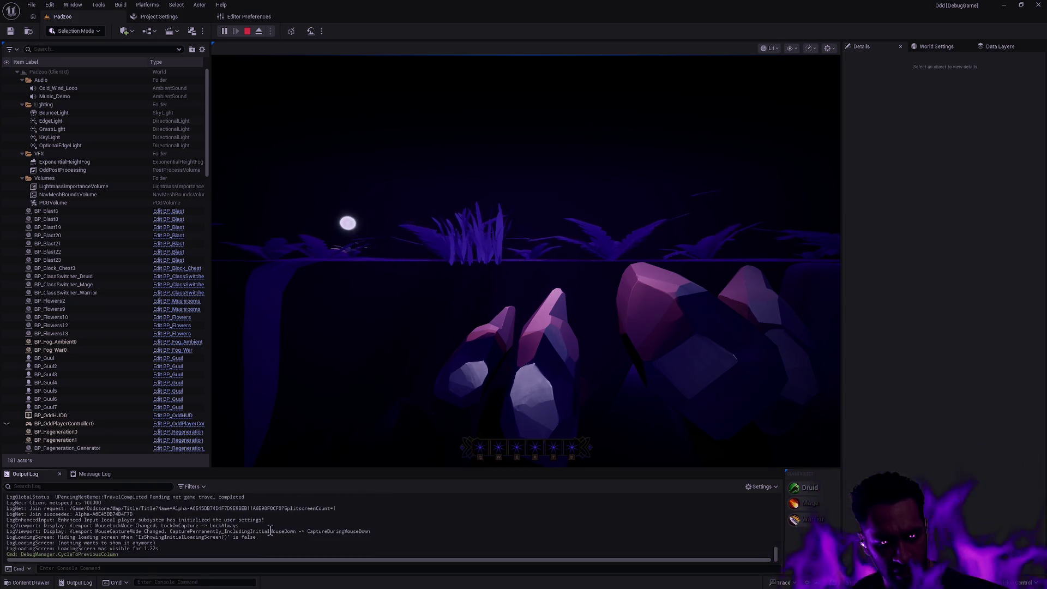
Close the Output Log filter menu, stop the play session, and pull the camera back over the island
left_click(205, 489)
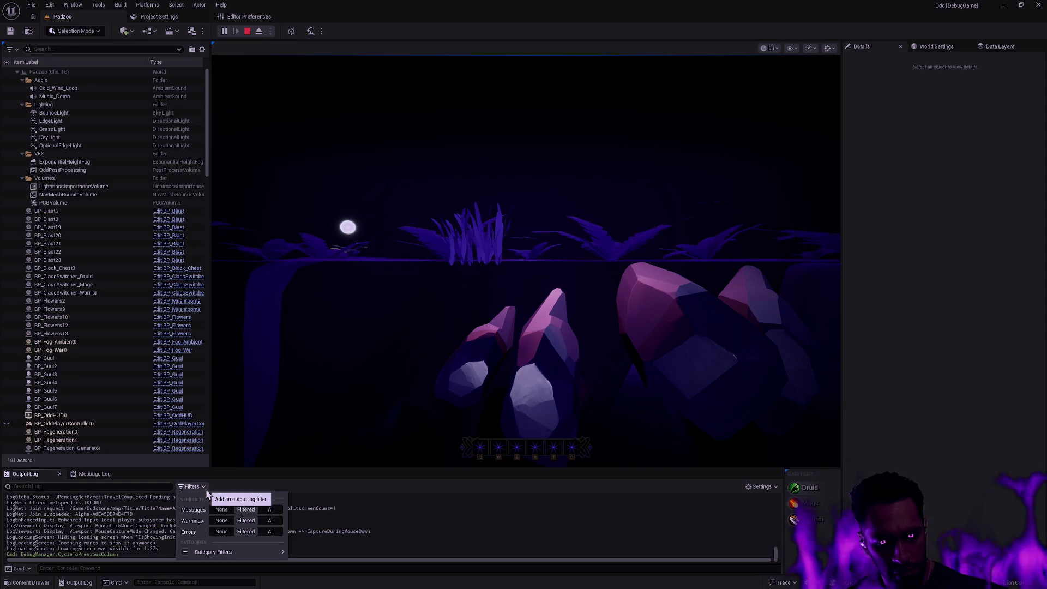
mouse_move(188, 552)
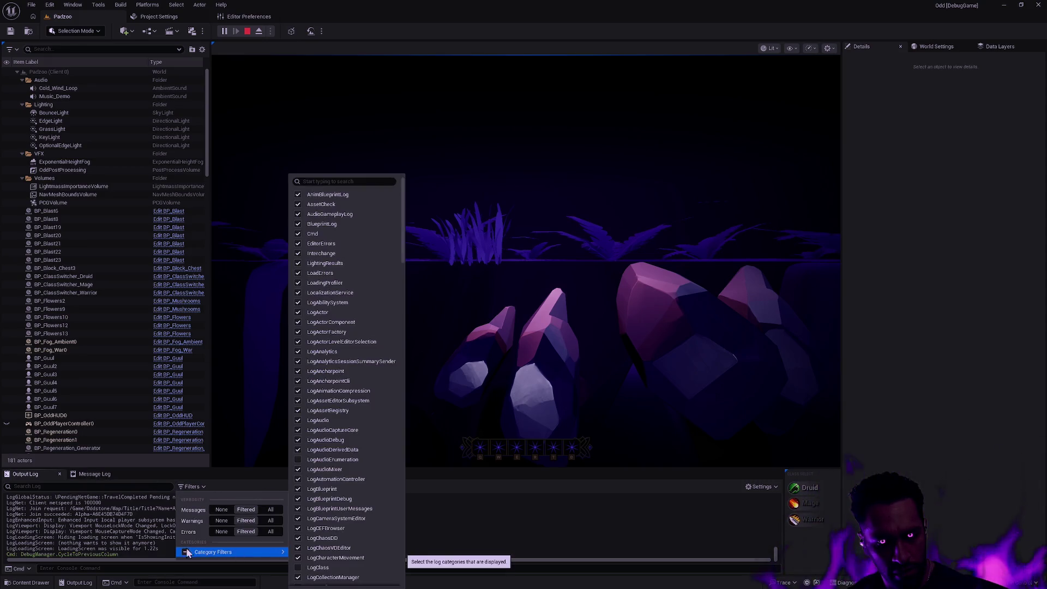
left_click(116, 534)
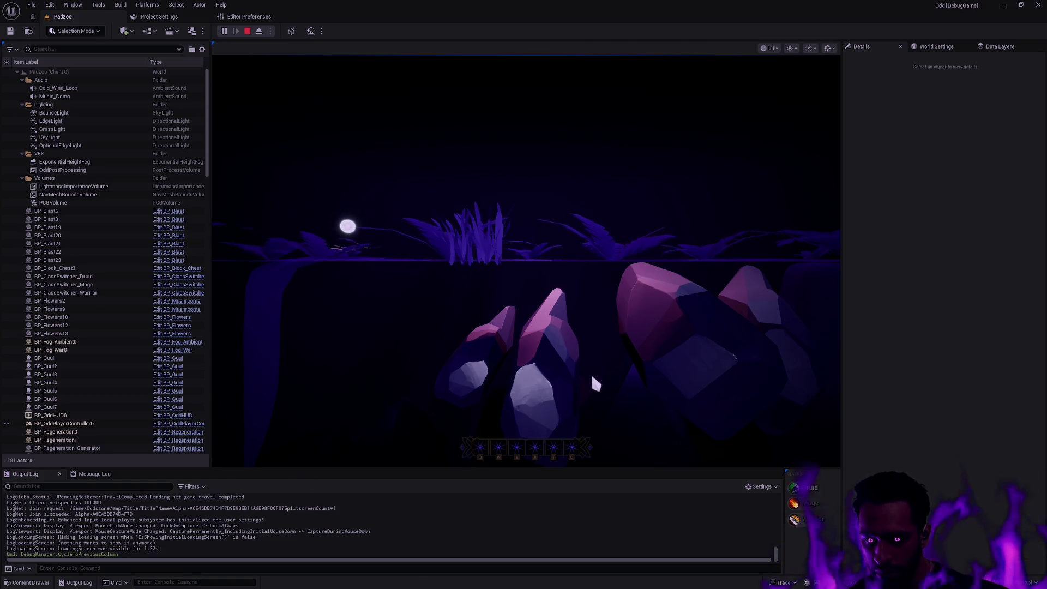
key("Escape")
left_click_drag(270, 370, 249, 255)
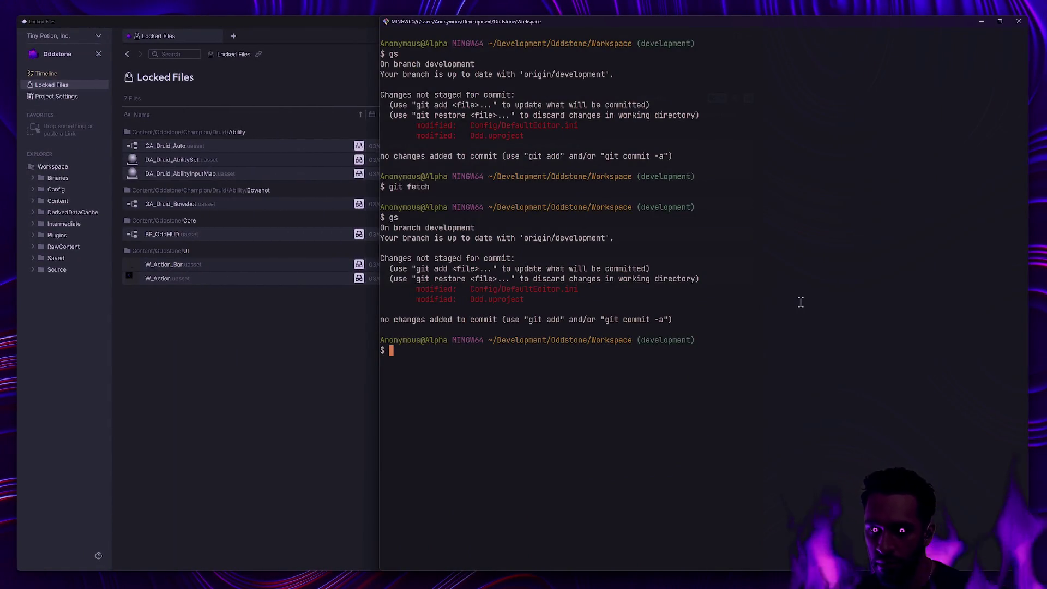
Run git diff on the Config/DefaultEditor.ini changes, then clear the terminal and run gs
type("git diff")
key("Return")
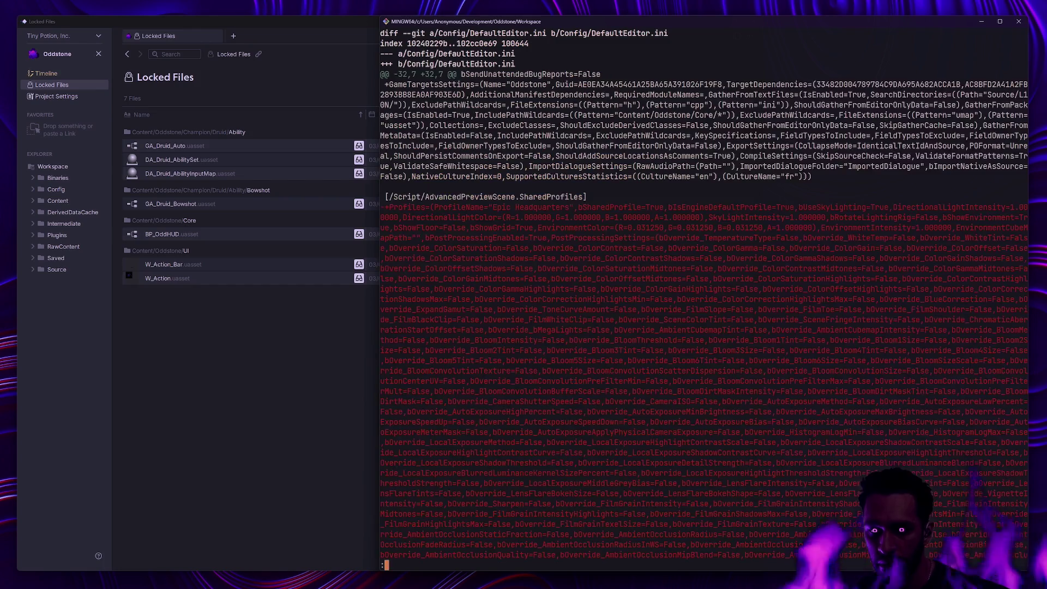
scroll(704, 300, "down", 10)
type("qc")
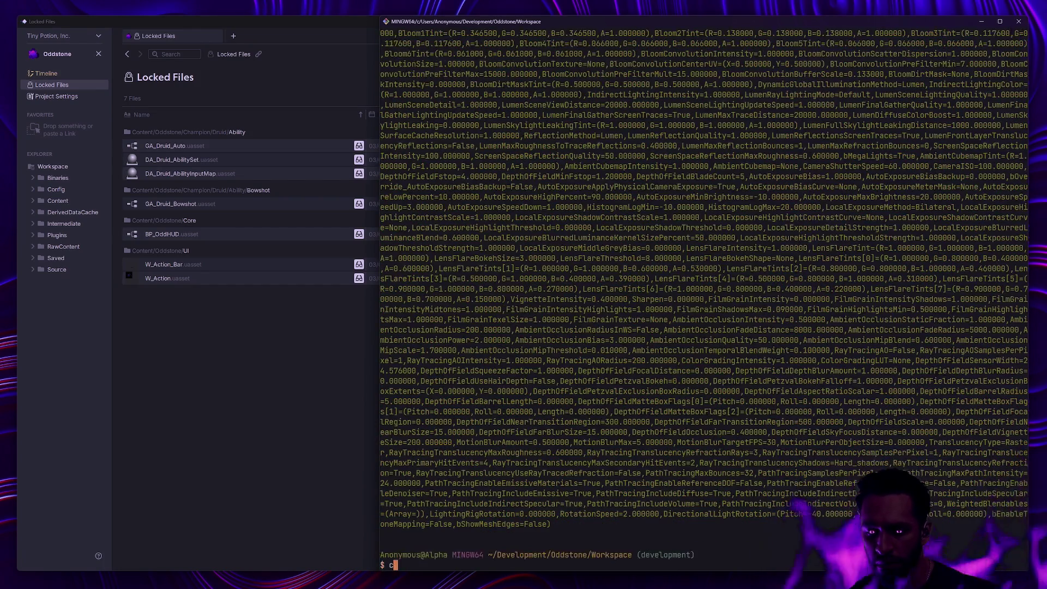
type("ear")
key("Return")
type("gs")
key("Return")
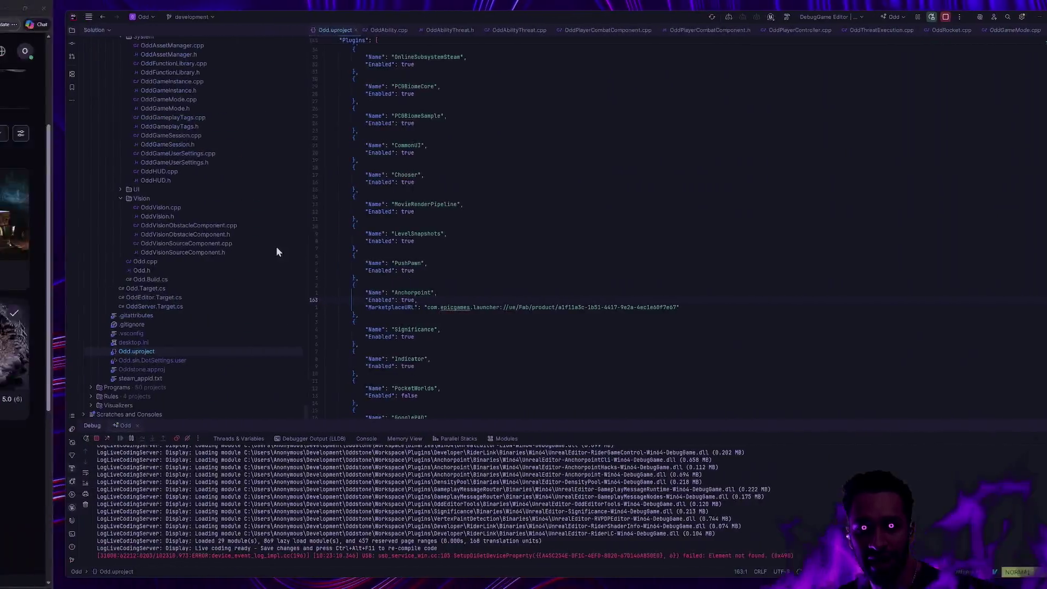
In the browser's tldraw board list, glance at the 2026 and #250 boards, then open 2025
key("super+ctrl+Left")
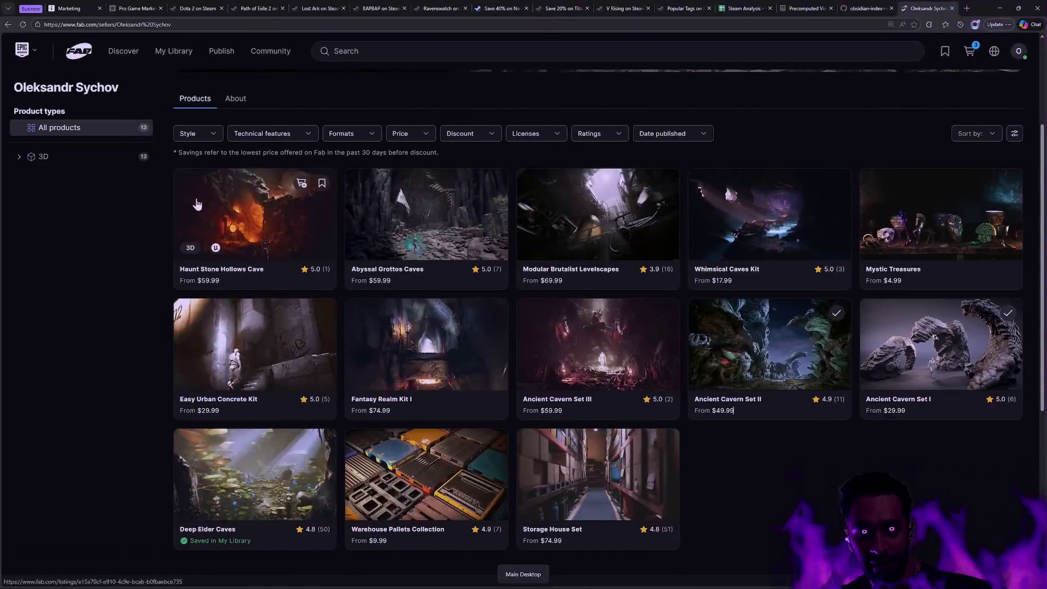
left_click(73, 9)
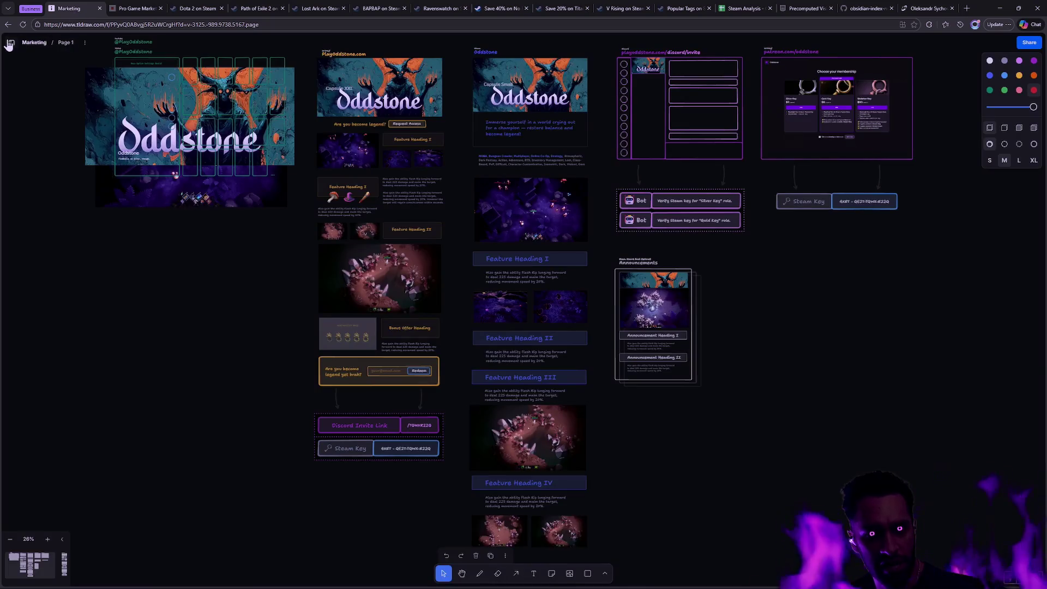
left_click(9, 46)
left_click(34, 111)
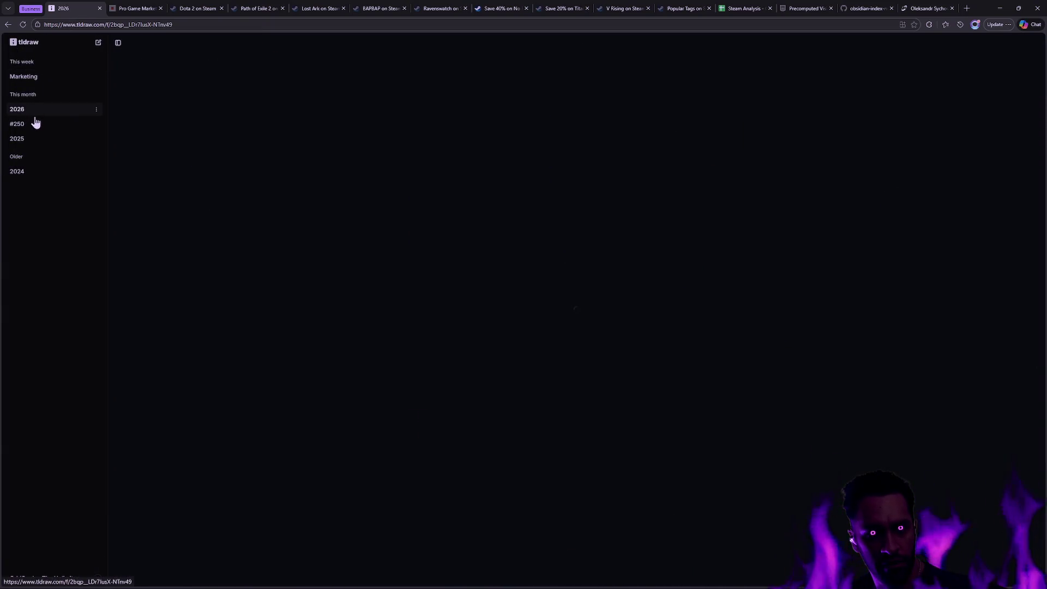
left_click(35, 122)
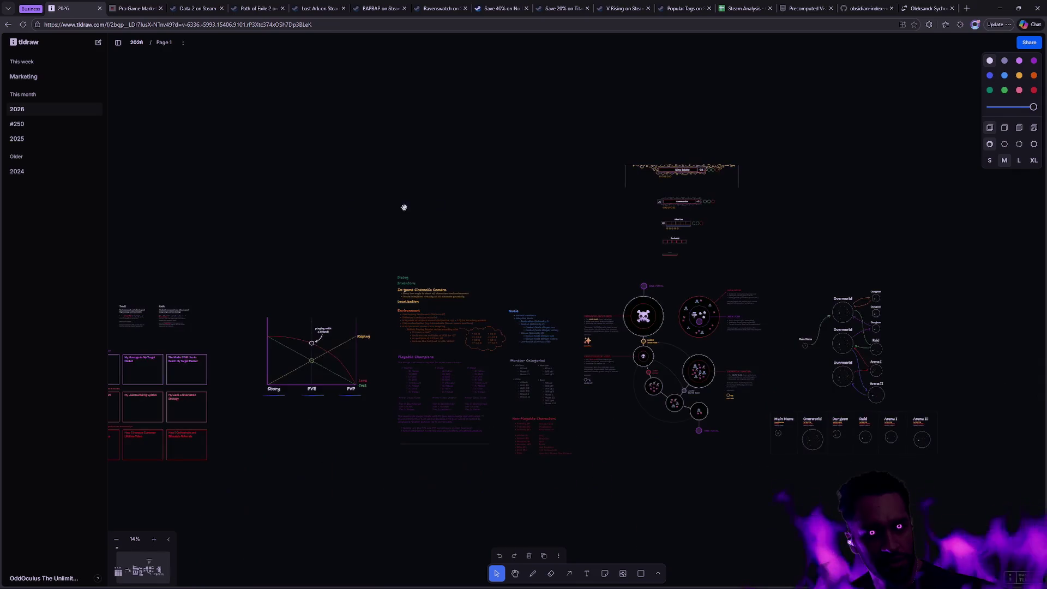
left_click(66, 141)
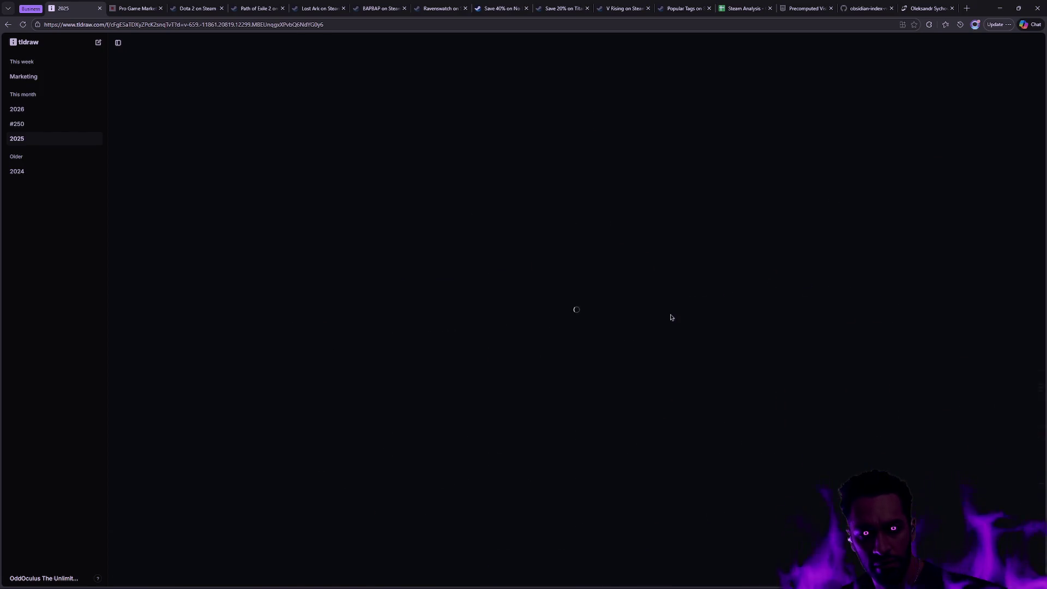
Zoom onto the 2025 board's threat-table combat diagram and collapse the board list sidebar
left_click(862, 228)
scroll(840, 185, "up", 10)
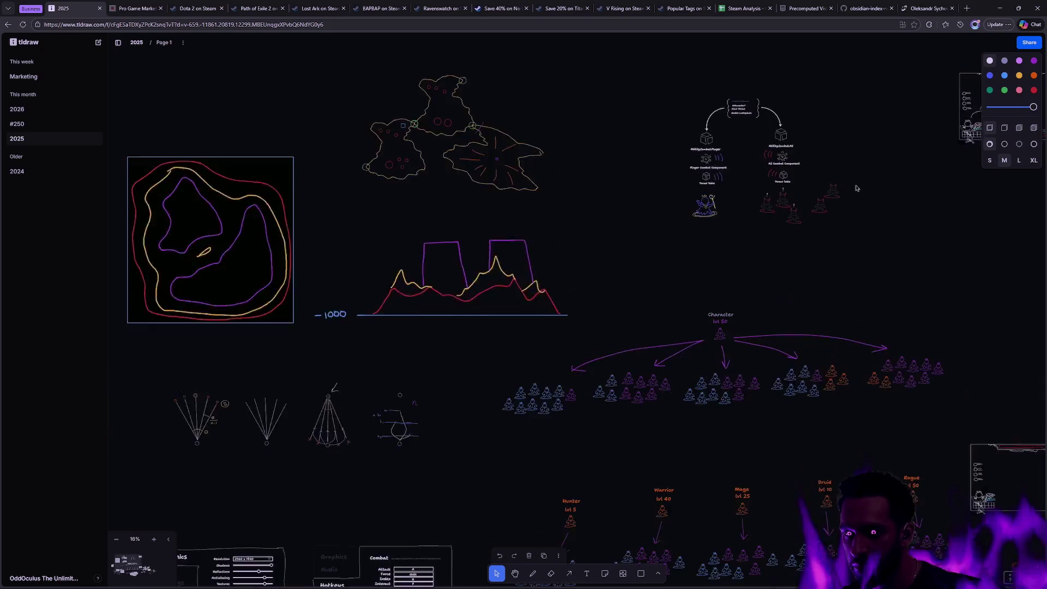
scroll(776, 320, "up", 3)
scroll(786, 265, "up", 2)
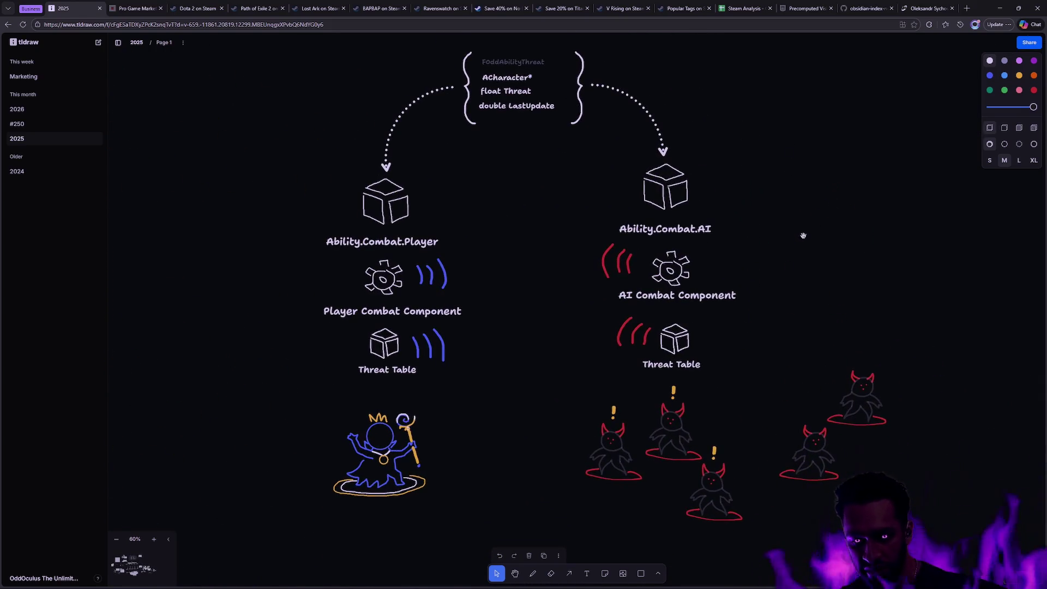
left_click(117, 44)
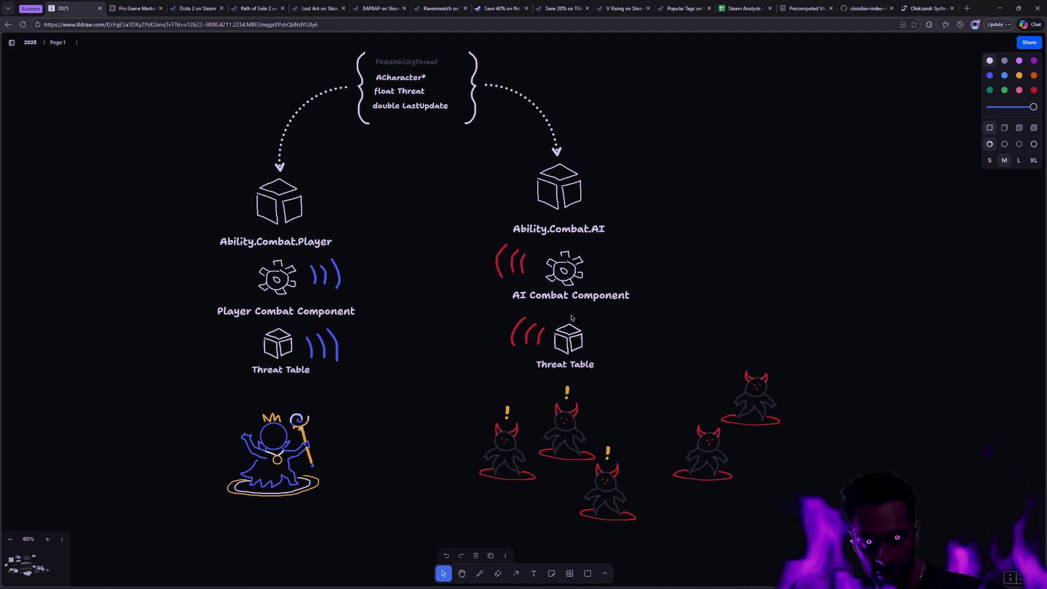
right_click(437, 244)
left_click(402, 192)
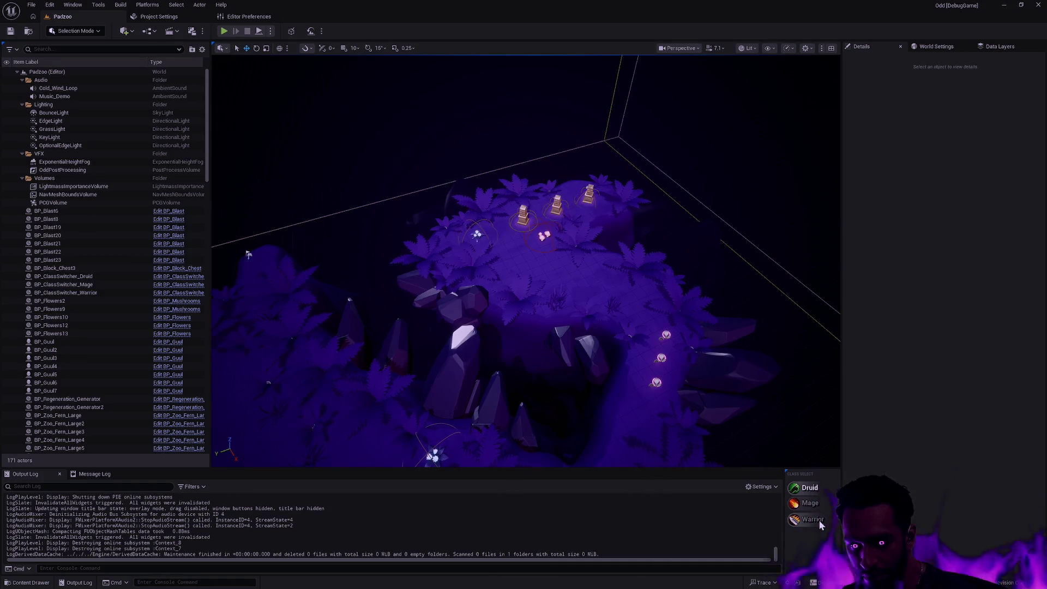
Open BP_OddGameMode by searching 'OddGameMode' in the Ctrl+P Open Asset box
scroll(585, 533, "up", 2)
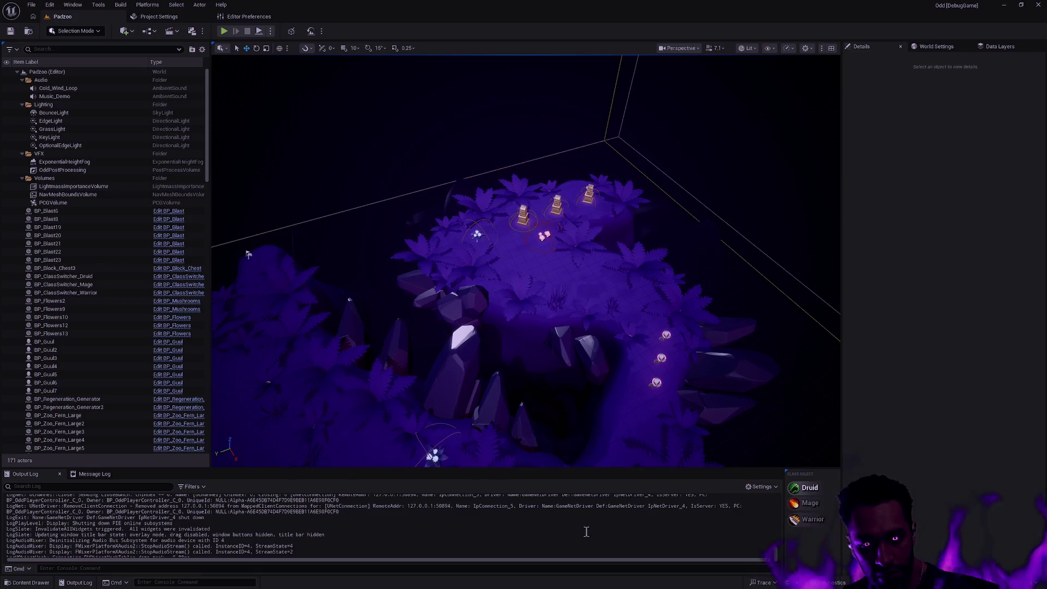
key("ctrl+p")
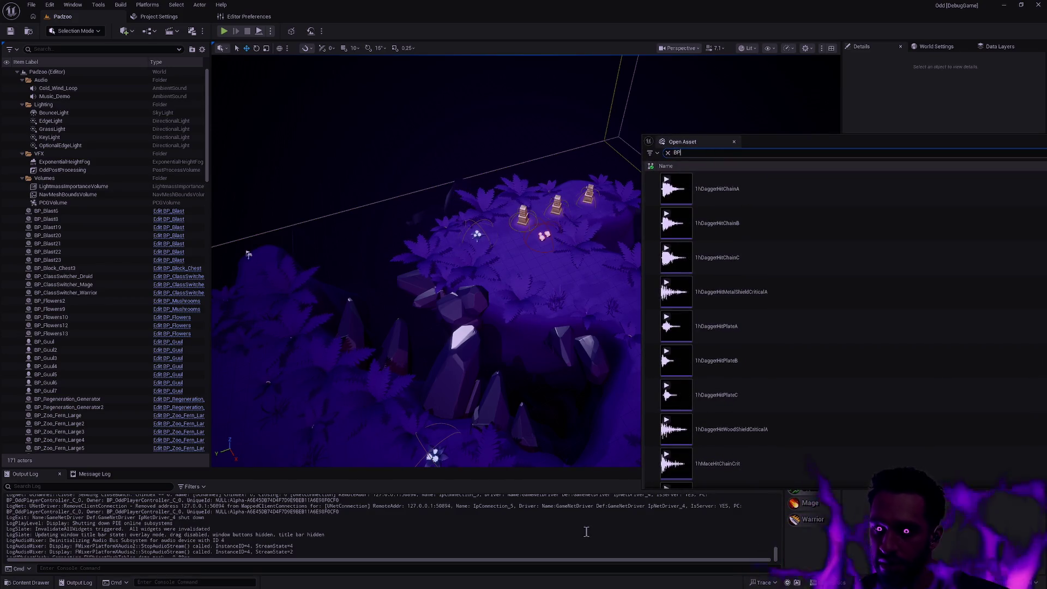
type("OddGameMode")
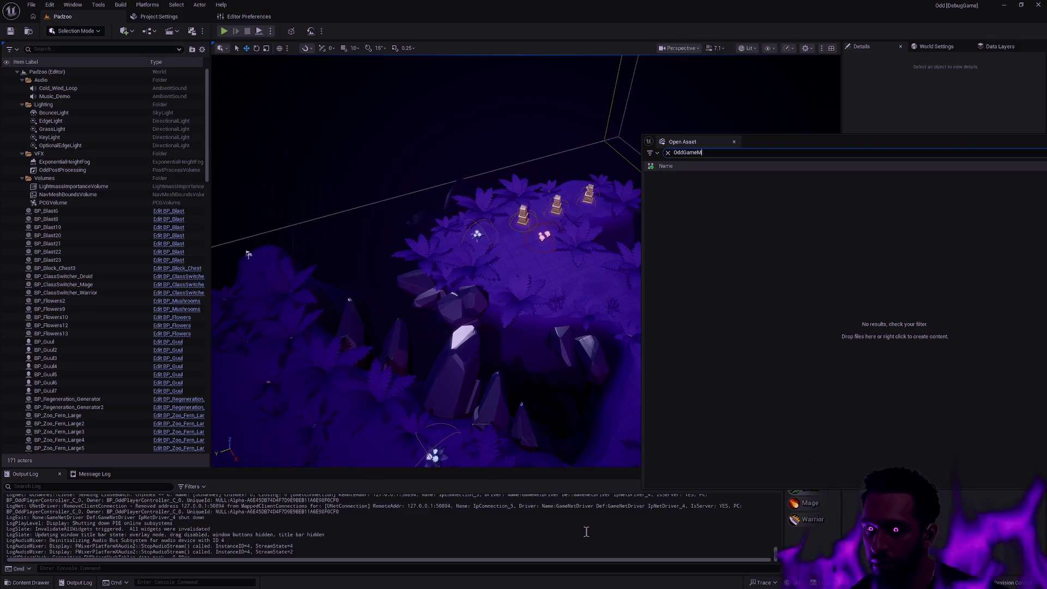
key("Return")
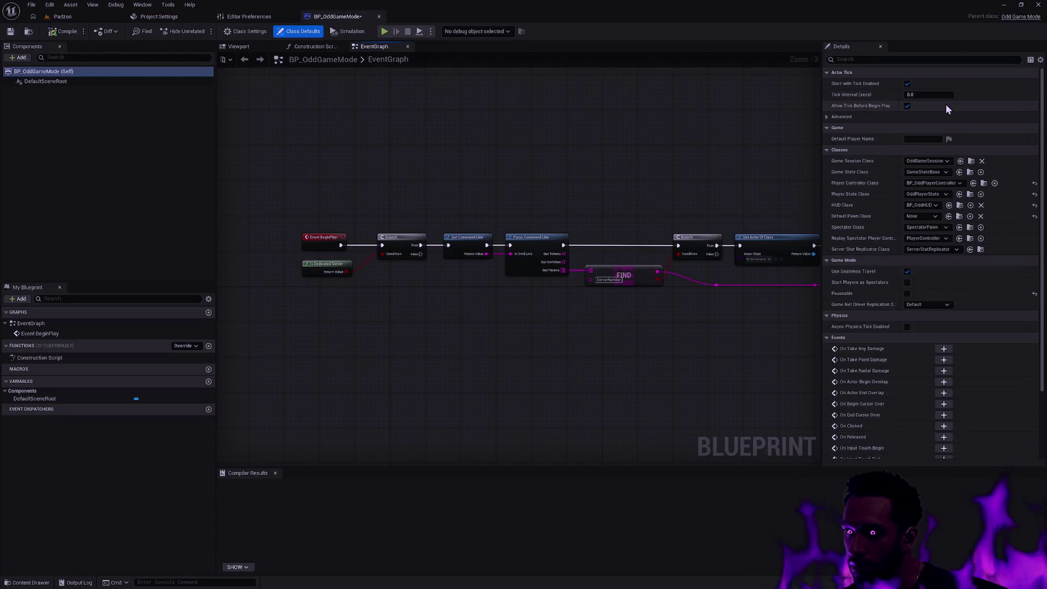
Set BP_OddGameMode's Default Pawn Class to BP_Mage and compile it as writable, then start a Padzoo test with Alt+P
left_click(927, 217)
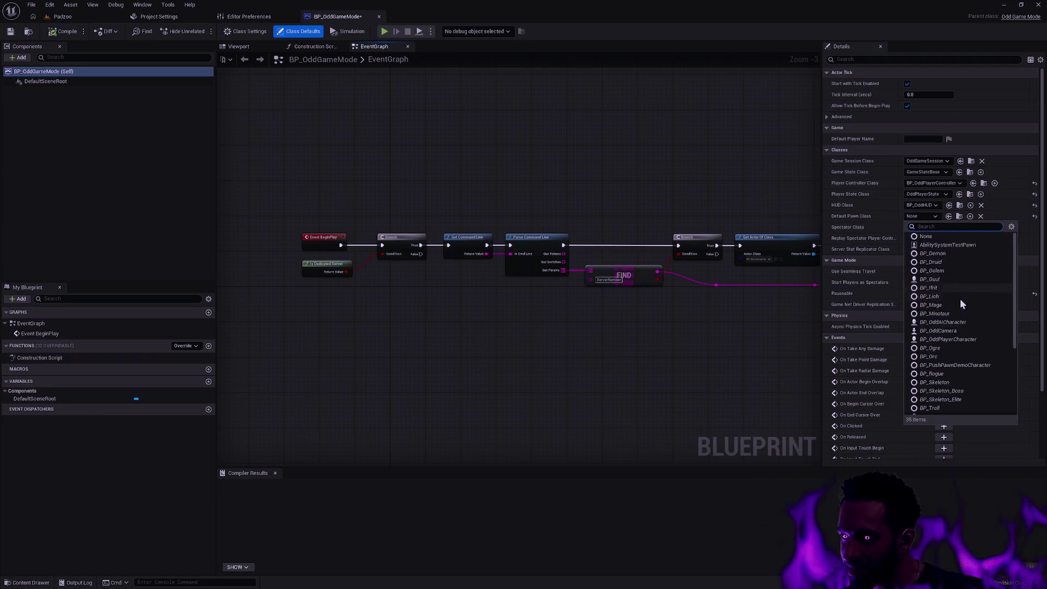
left_click(947, 306)
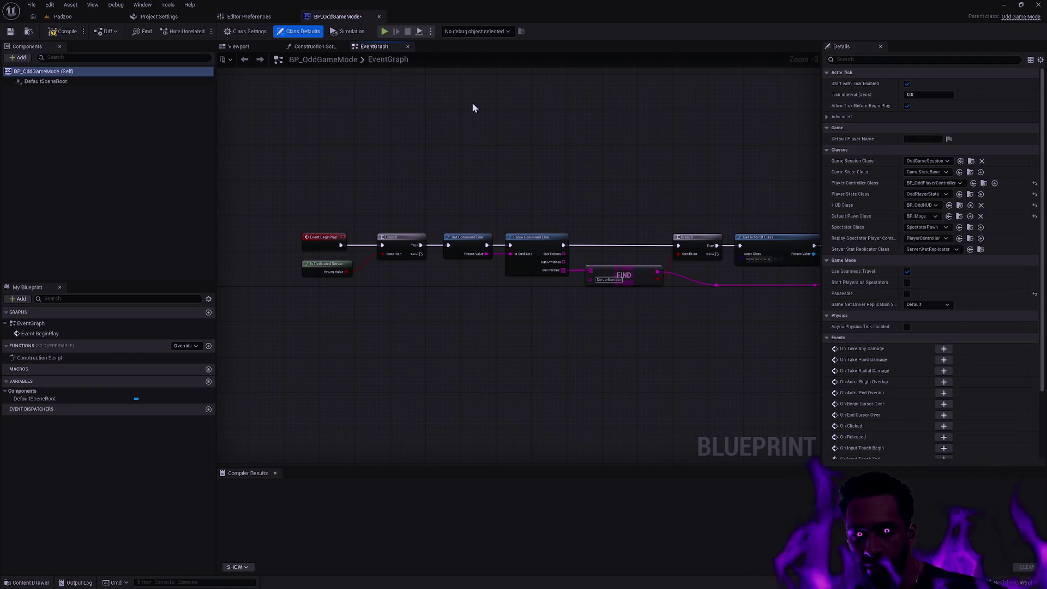
left_click(64, 31)
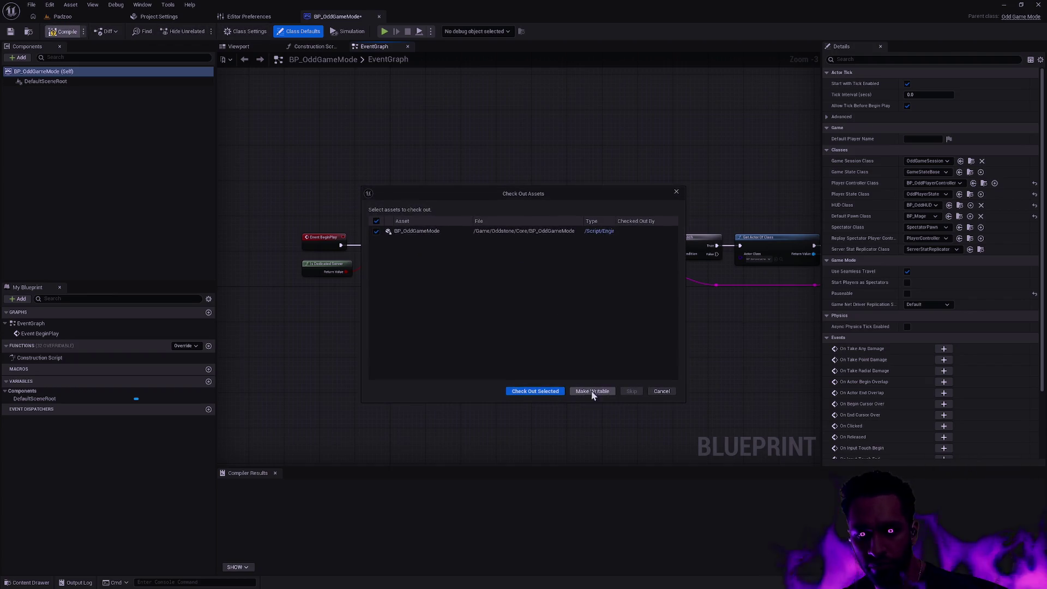
left_click(662, 391)
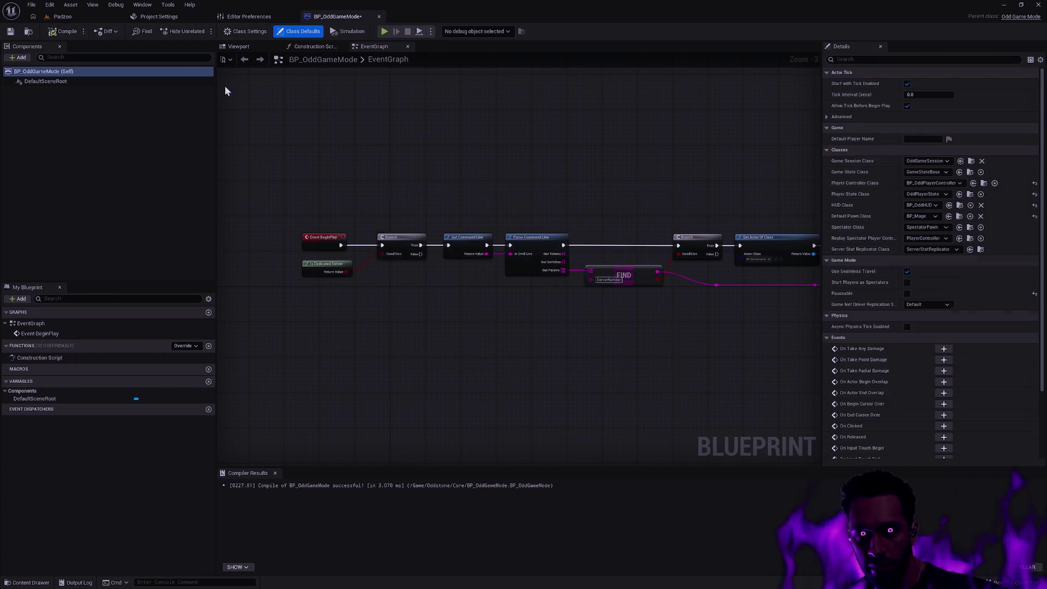
left_click(62, 16)
key("alt+p")
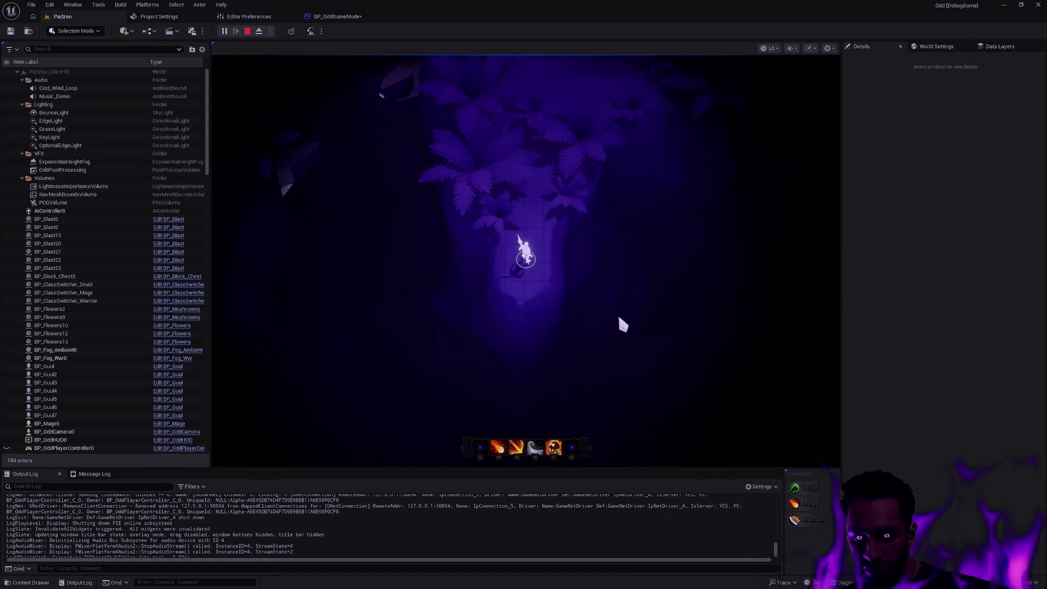
Go fullscreen and attack the enemies with the mage's W, E, T fire ring and R dash
key("F11")
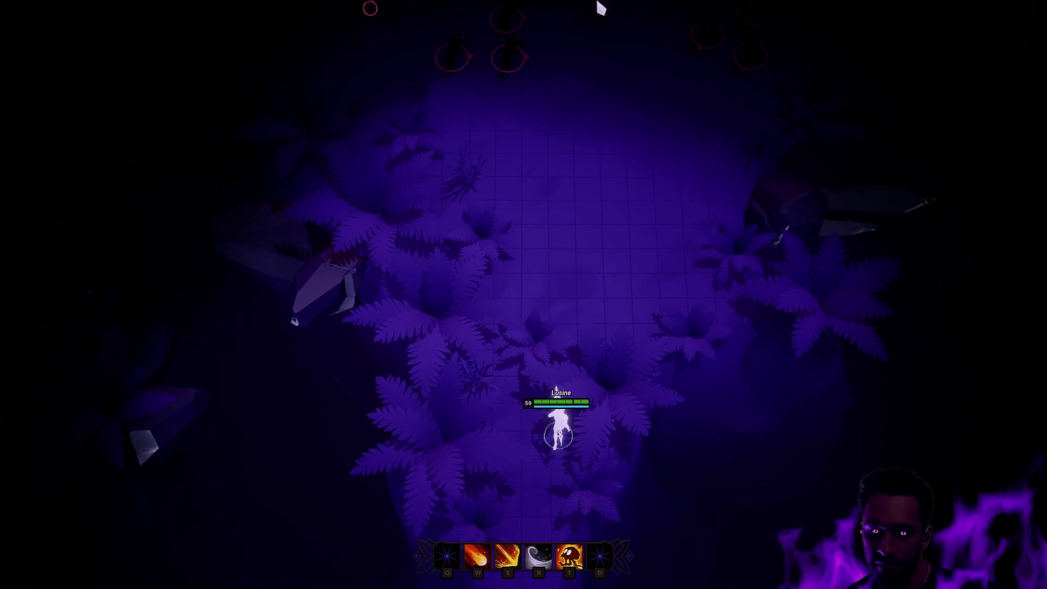
key("w")
key("e")
key("t")
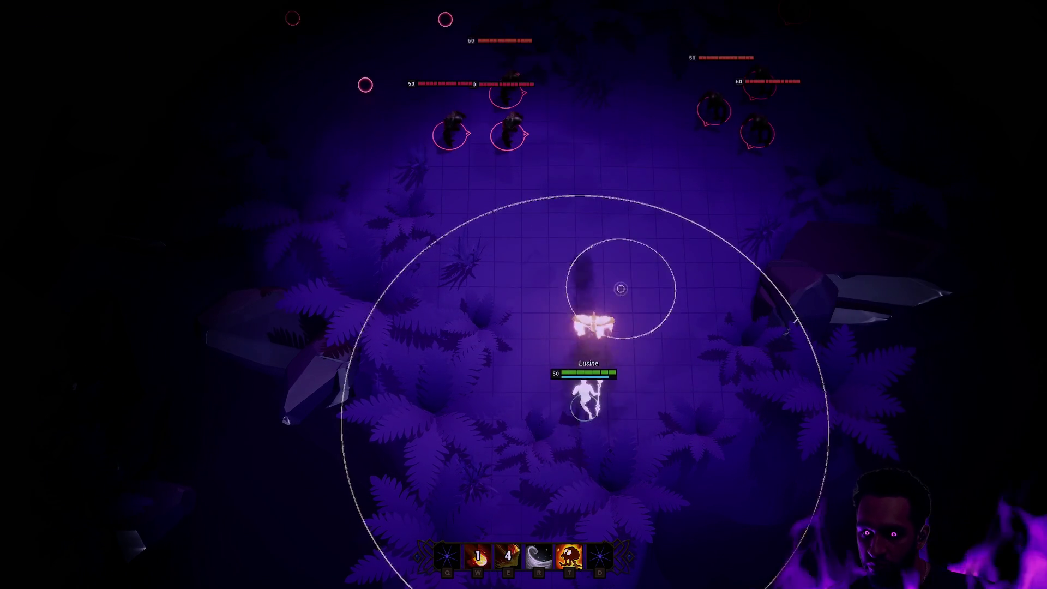
left_click(620, 287)
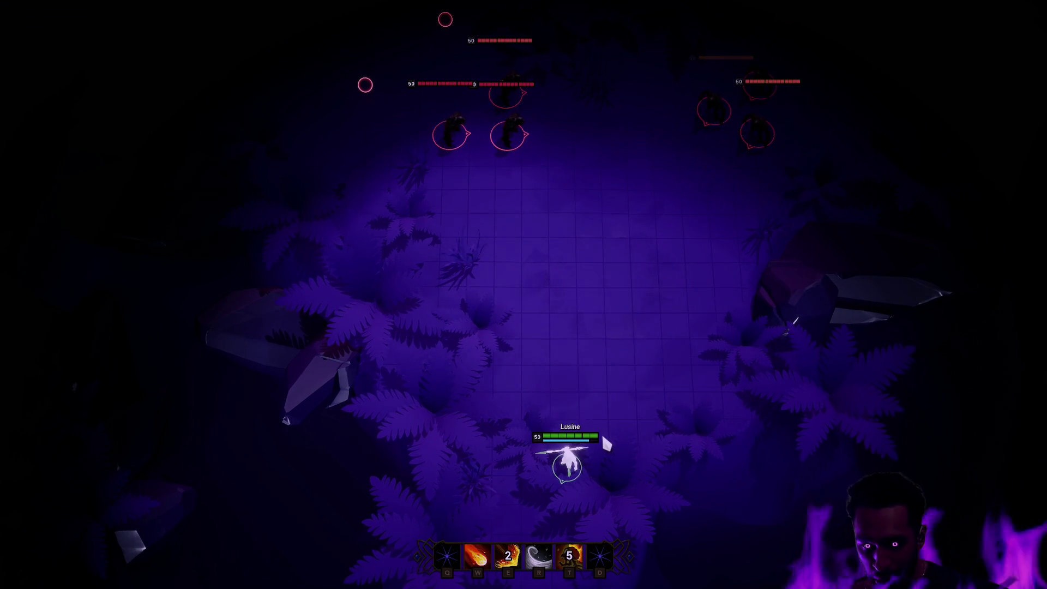
right_click(731, 345)
key("r")
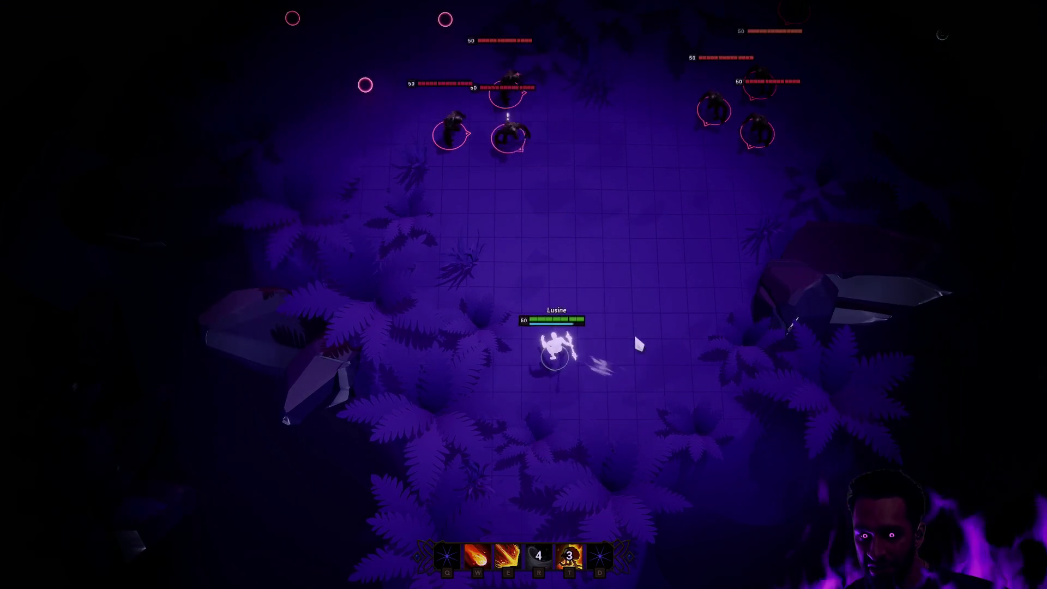
right_click(782, 319)
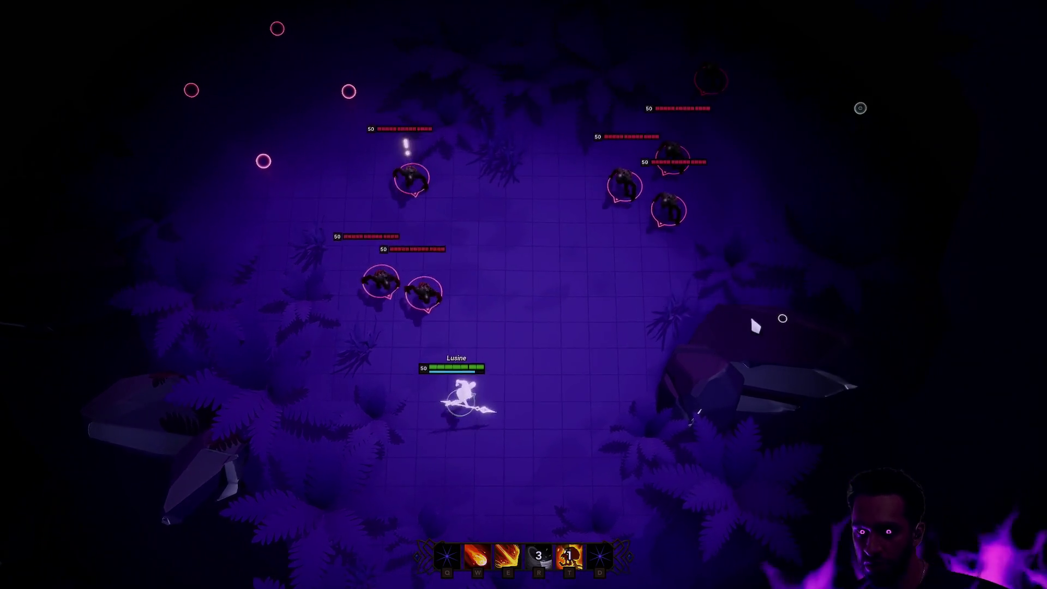
key("e")
right_click(591, 475)
Cast T and R into the enemy pack, retreat, fire an E burst, then stop the session
key("t")
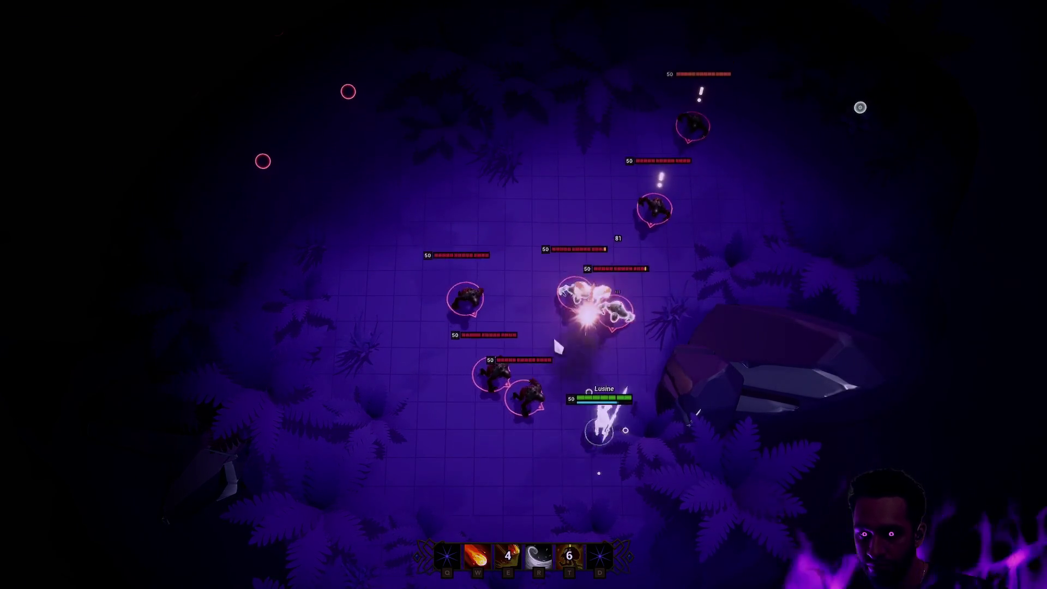
right_click(498, 213)
key("r")
right_click(501, 143)
right_click(424, 213)
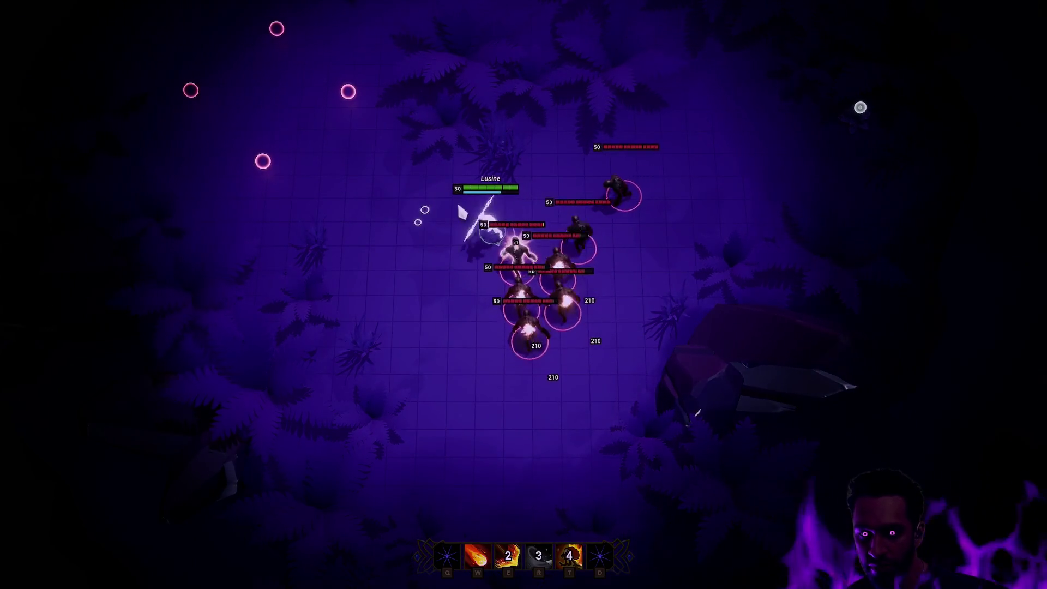
right_click(434, 220)
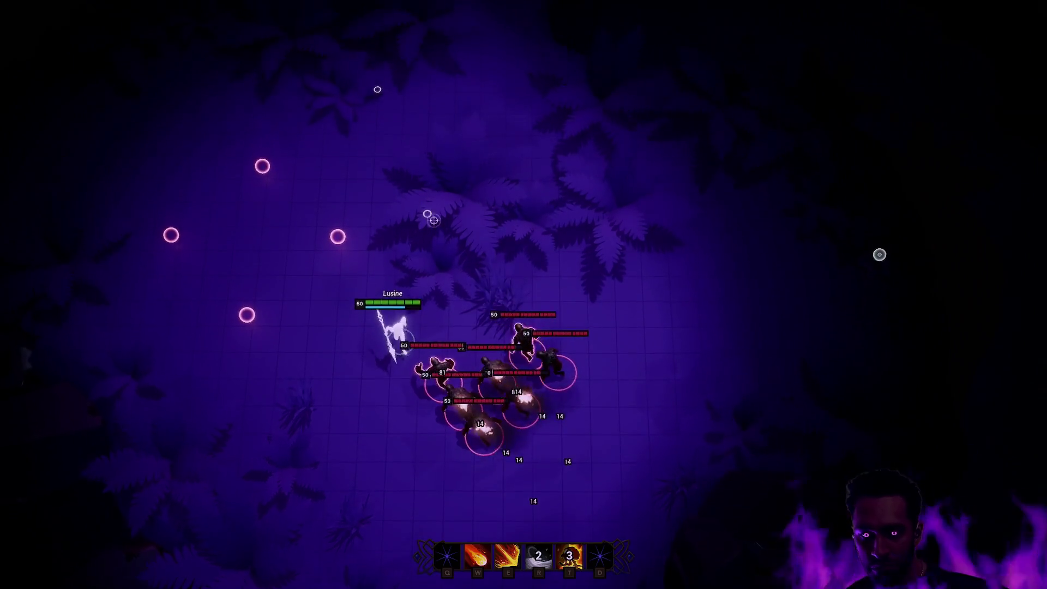
right_click(194, 205)
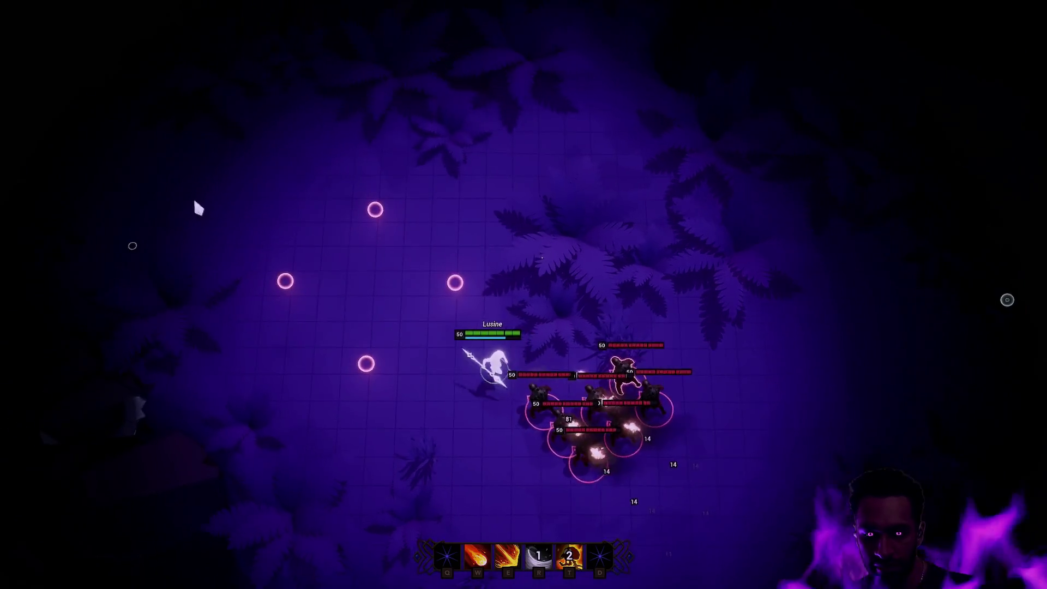
right_click(407, 98)
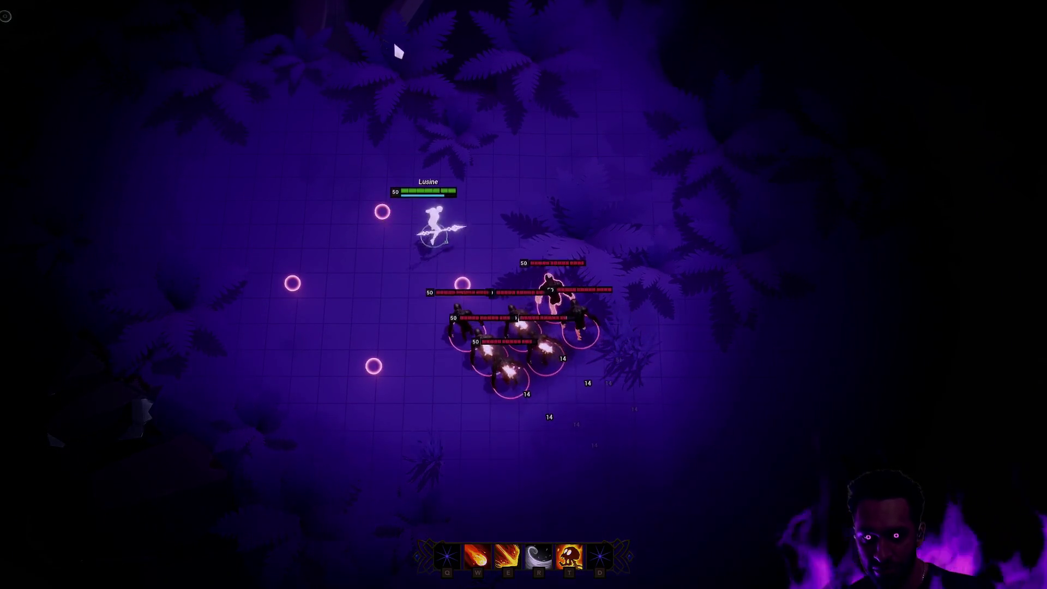
key("e")
right_click(468, 47)
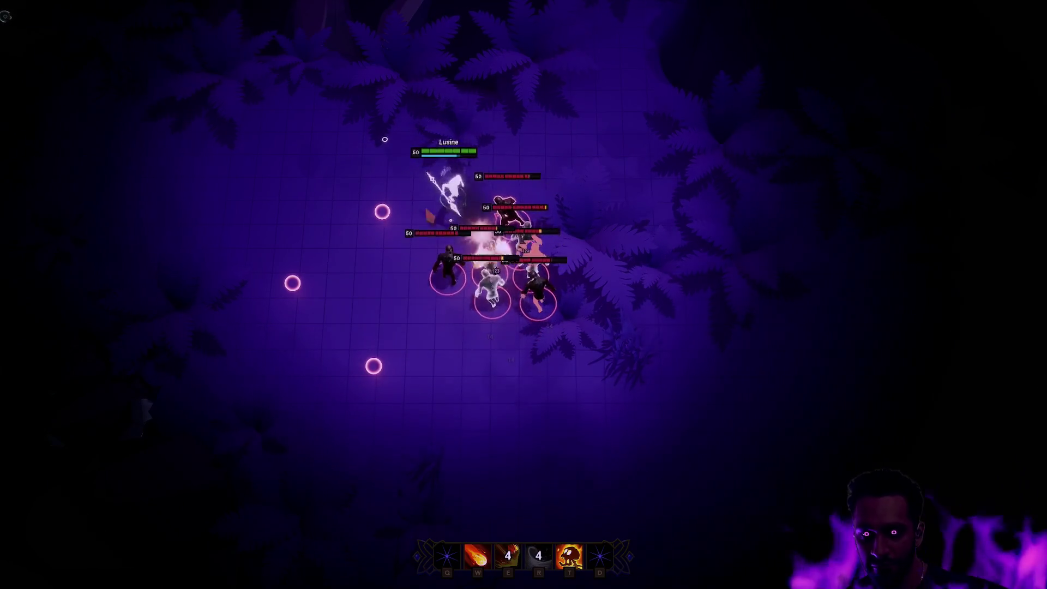
key("Escape")
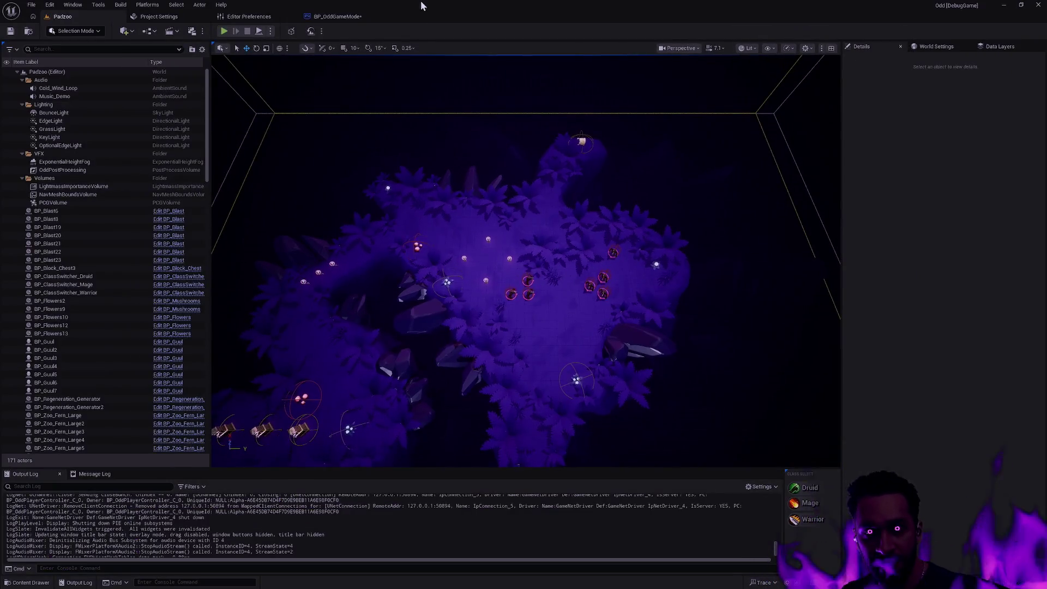
Switch BP_OddGameMode's Default Pawn Class from BP_Mage to BP_Druid, compile, cancel check-out, and return to Padzoo
left_click(355, 17)
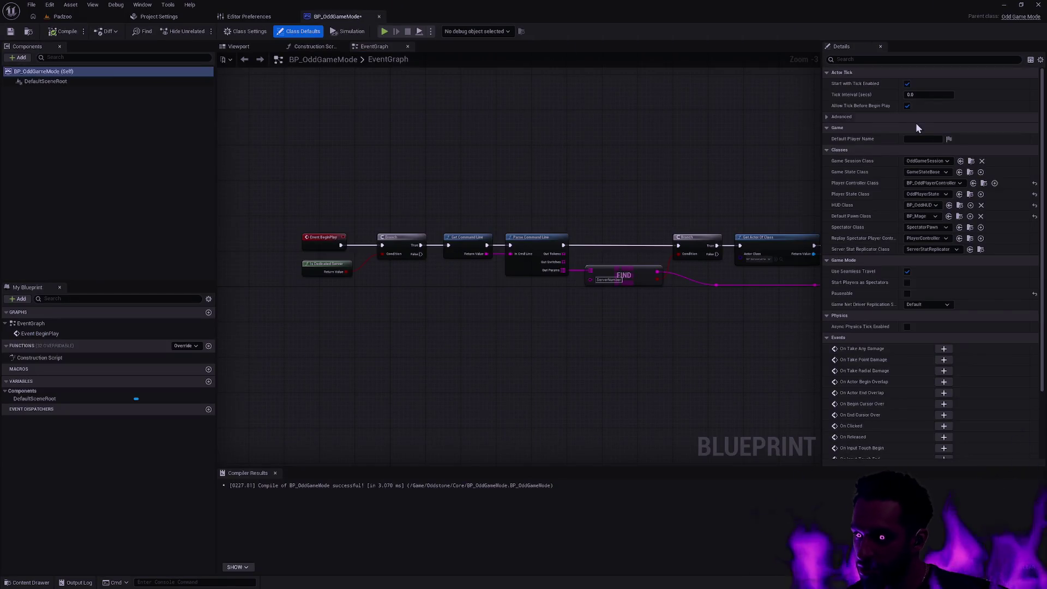
left_click(934, 217)
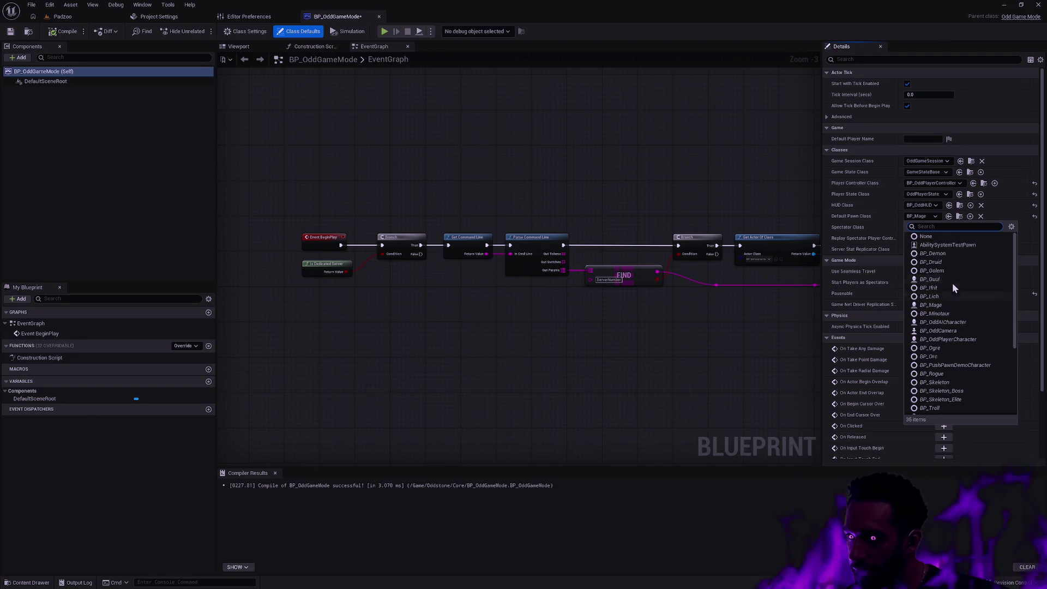
left_click(362, 120)
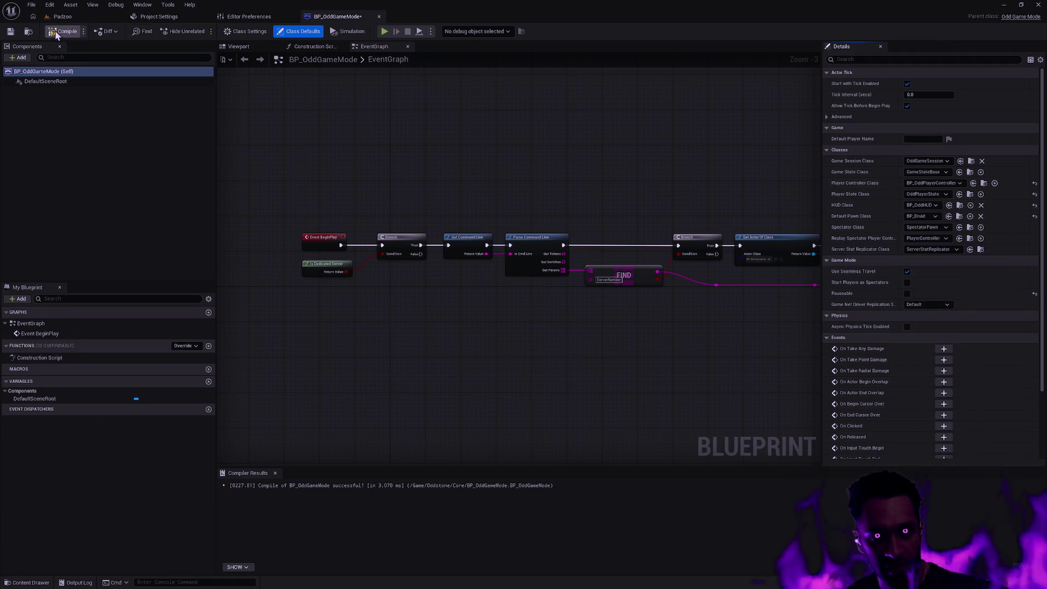
left_click(11, 32)
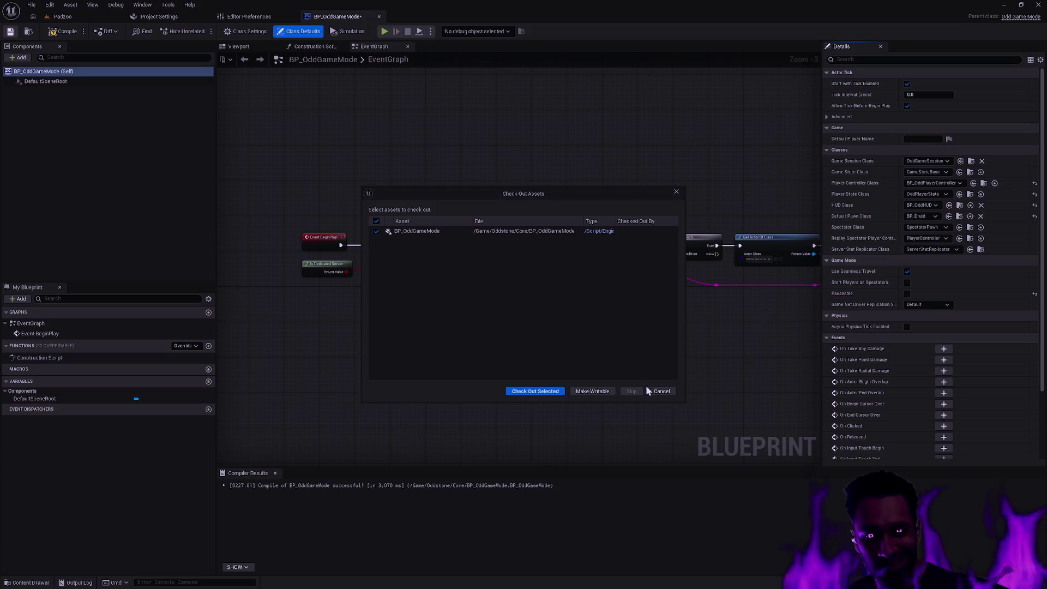
left_click(662, 391)
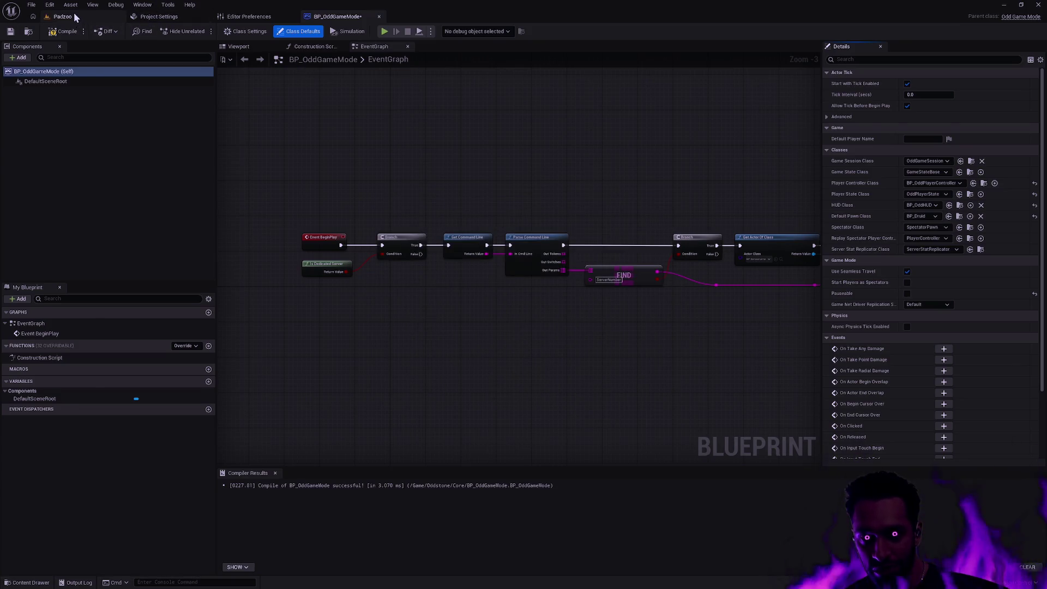
left_click(63, 16)
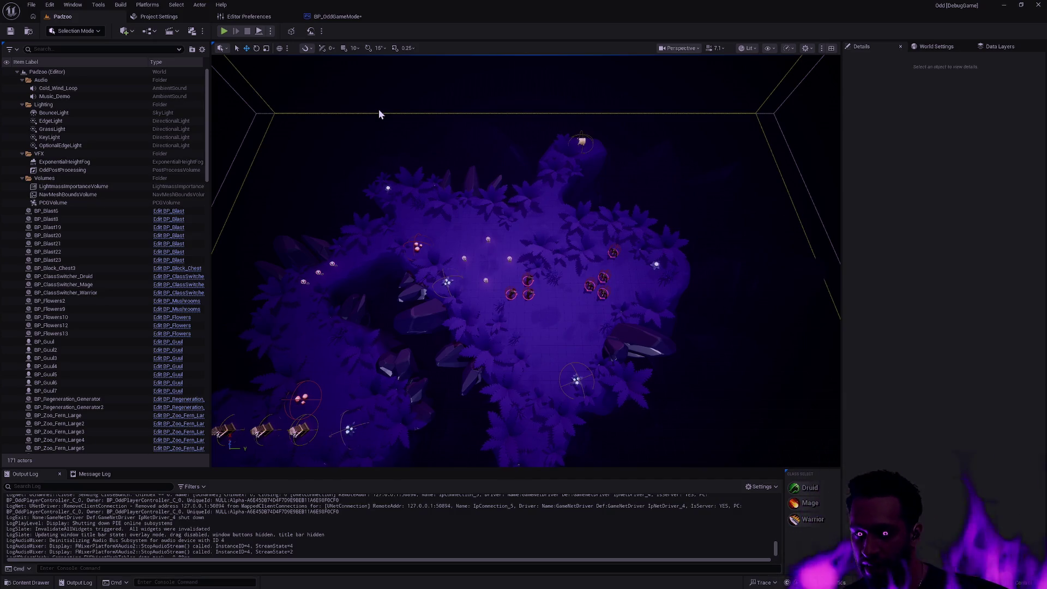
Start Play with the game mode made writable, go fullscreen, and fight as the Druid using the W shield
left_click(224, 31)
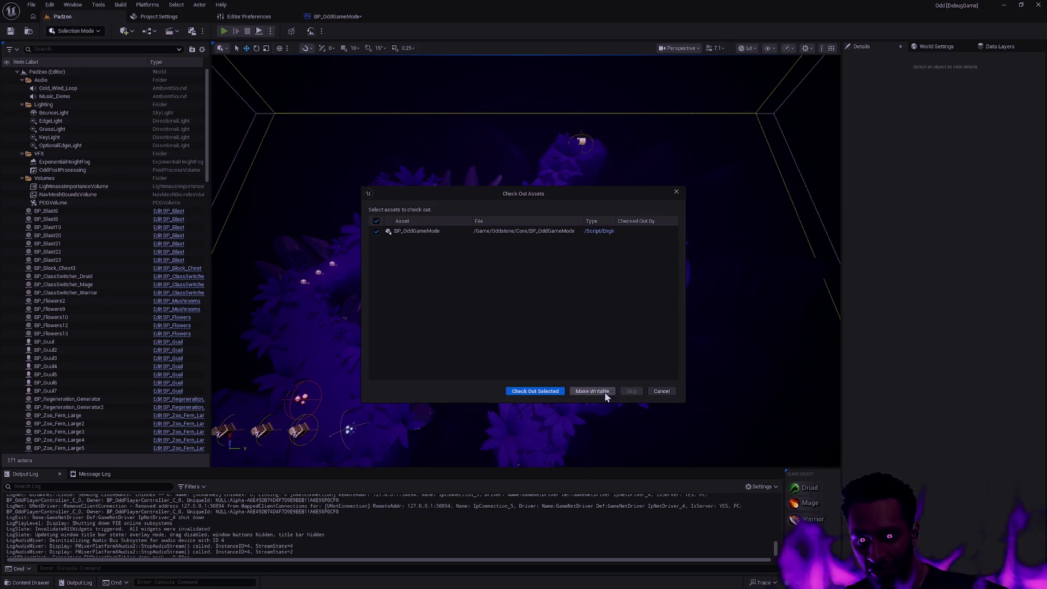
left_click(667, 392)
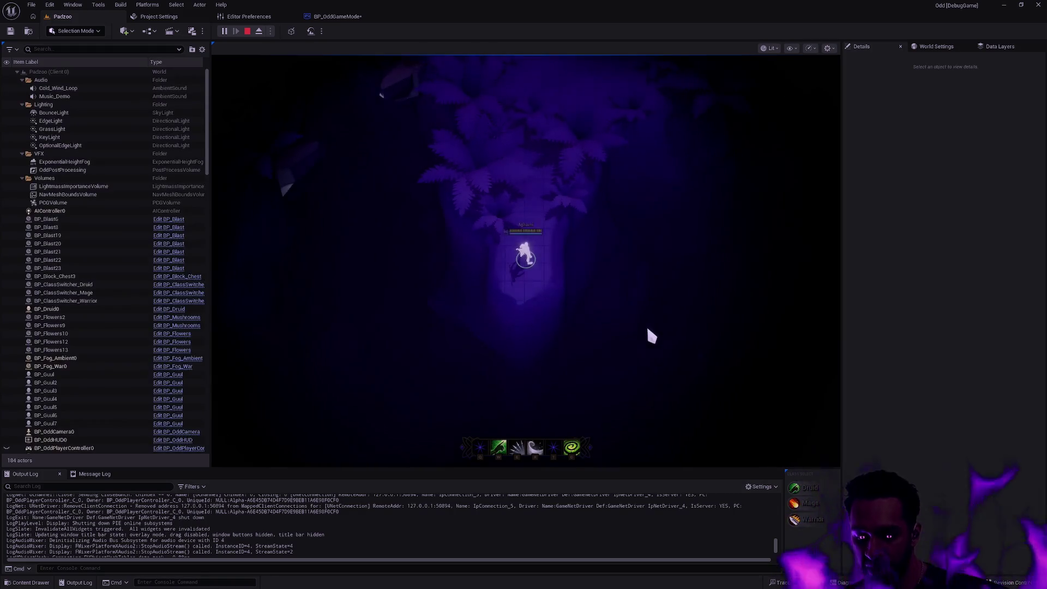
key("F11")
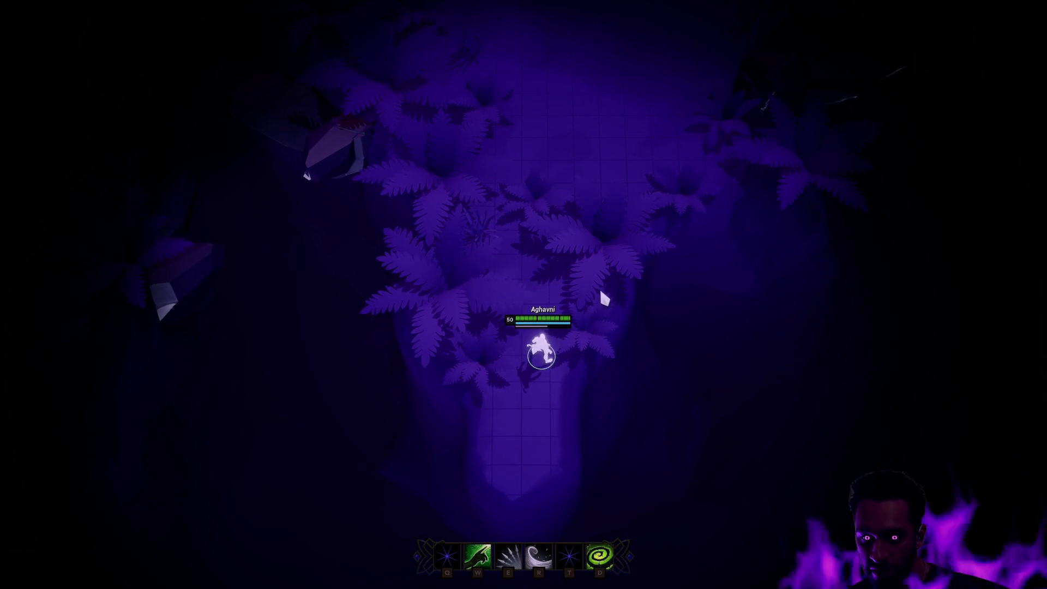
key("w")
right_click(567, 162)
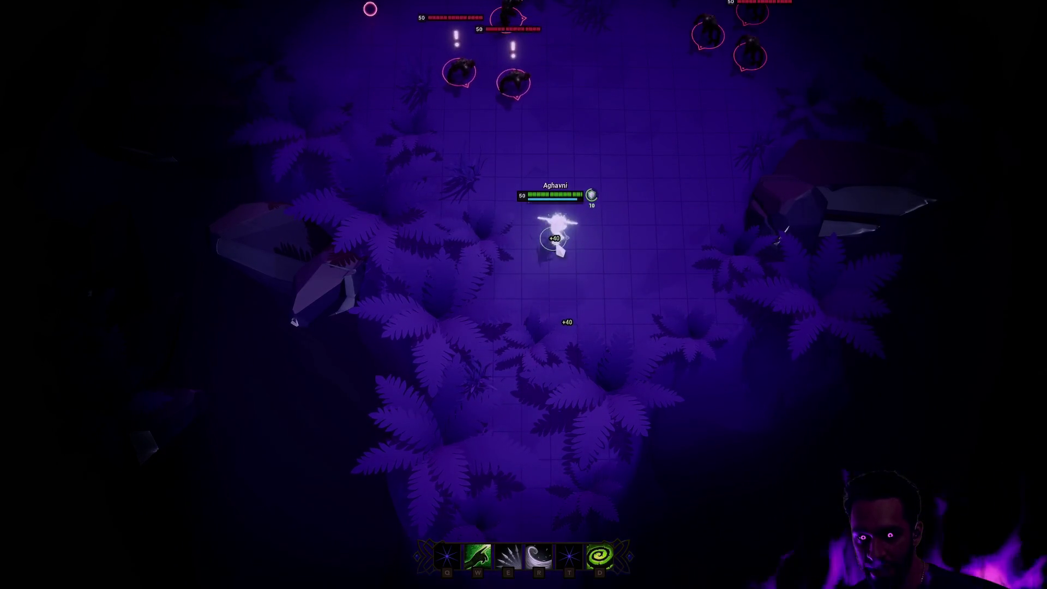
key("w")
right_click(639, 303)
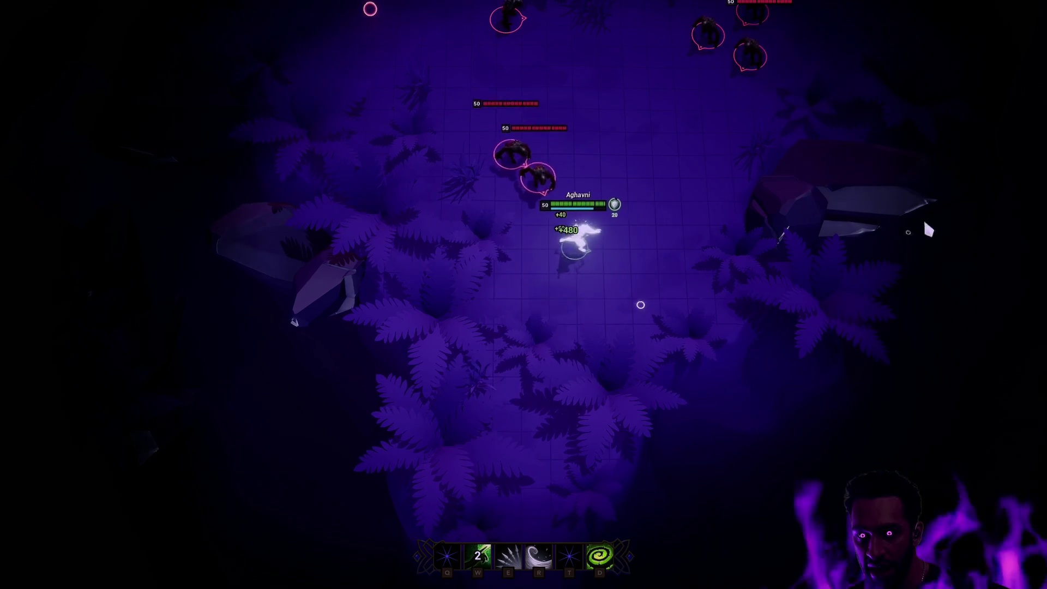
right_click(540, 360)
right_click(493, 391)
Kite the enemies while casting R and E, then stop the session and leave fullscreen
right_click(400, 250)
key("r")
right_click(273, 206)
right_click(125, 96)
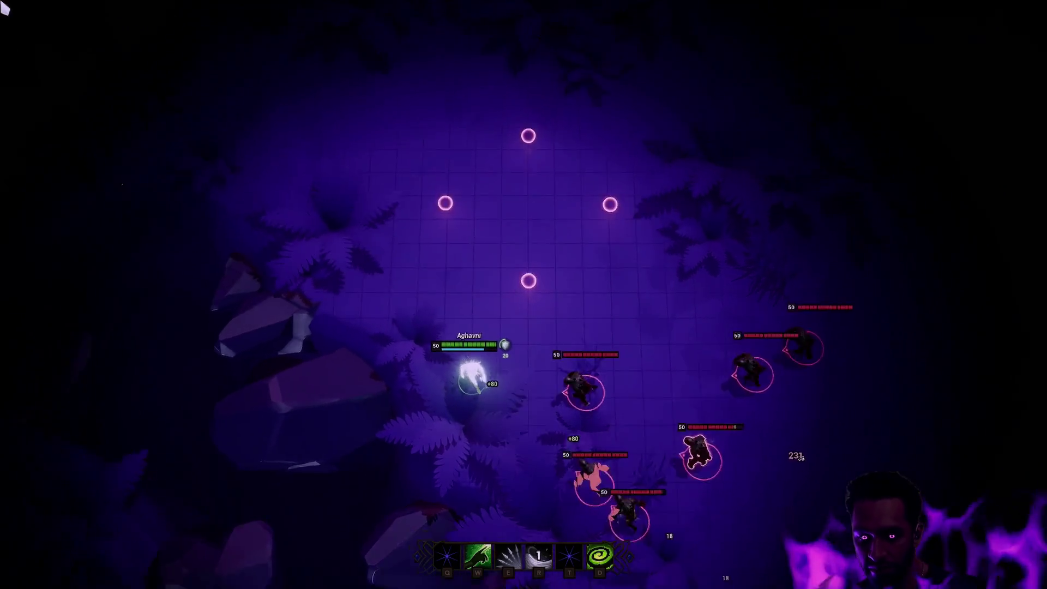
right_click(198, 22)
key("e")
key("r")
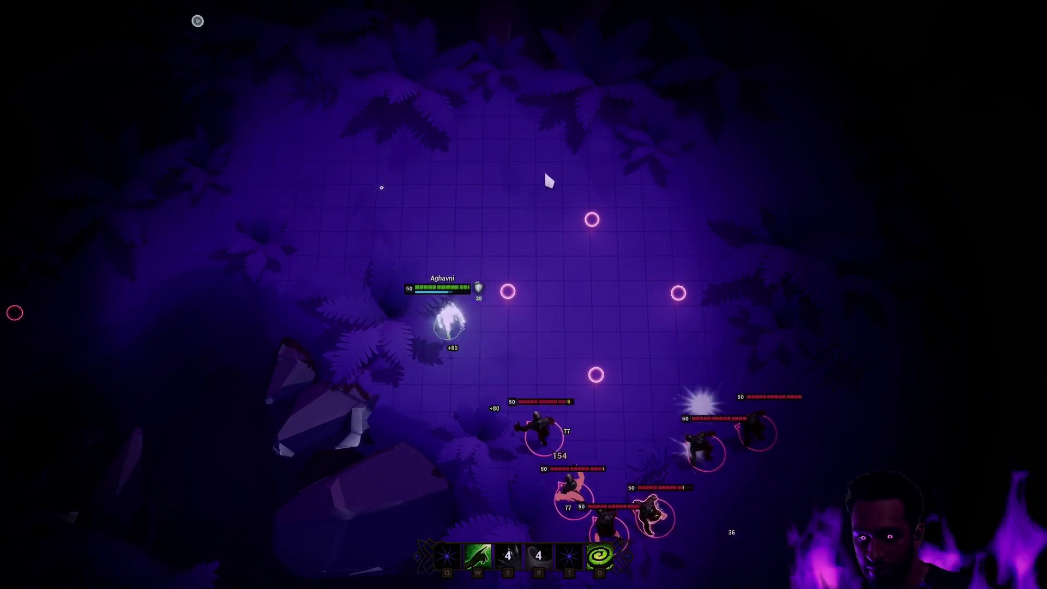
right_click(917, 266)
right_click(456, 159)
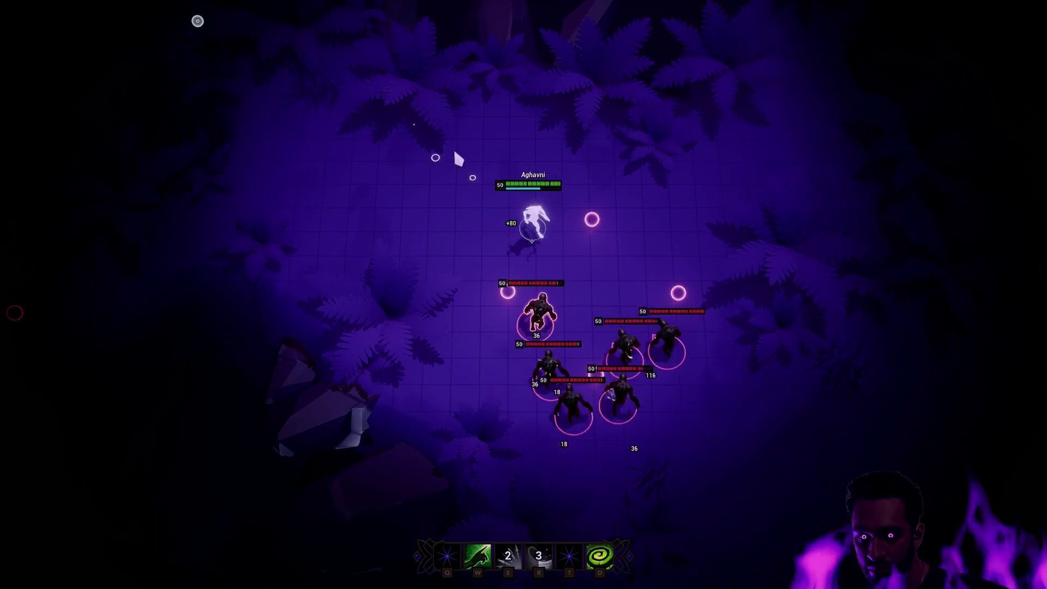
right_click(390, 117)
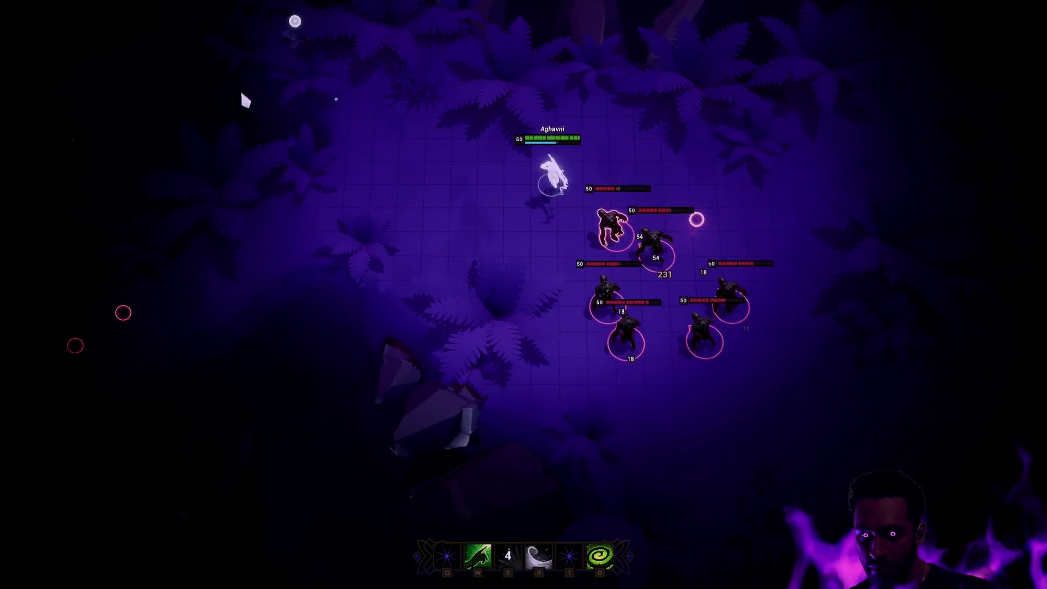
key("Escape")
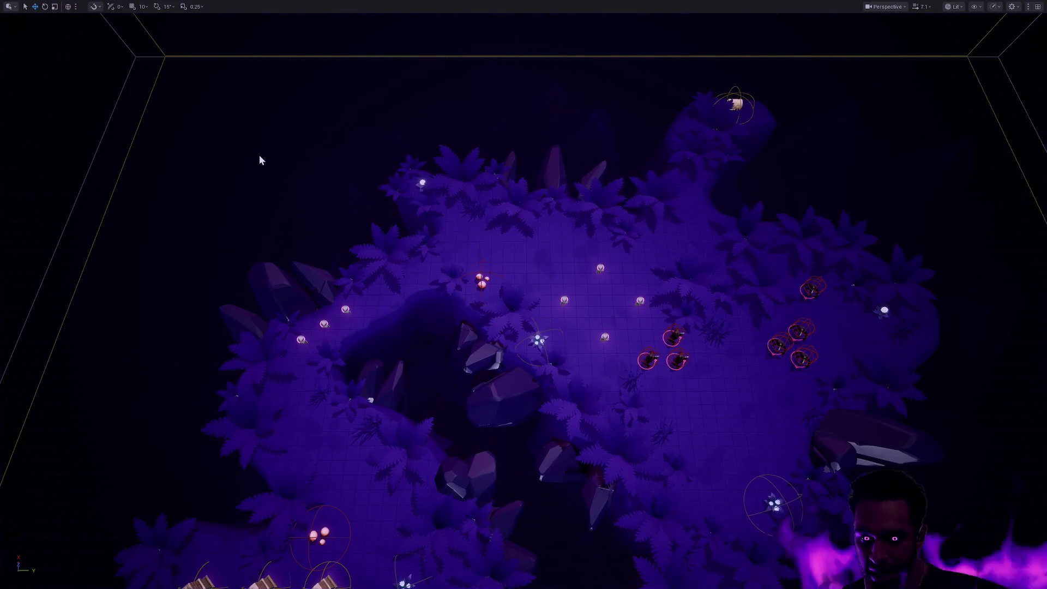
key("F11")
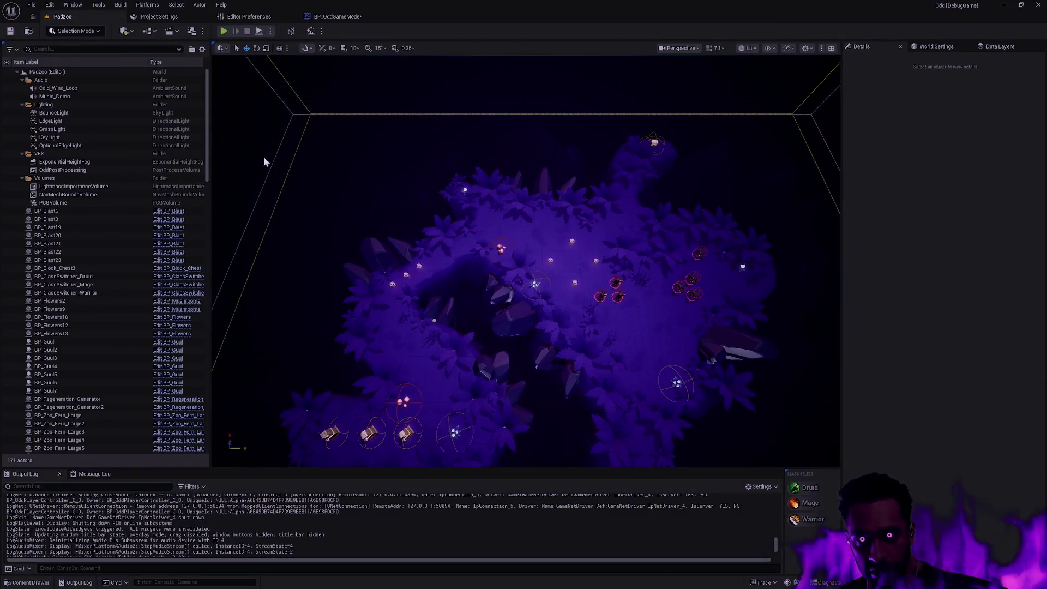
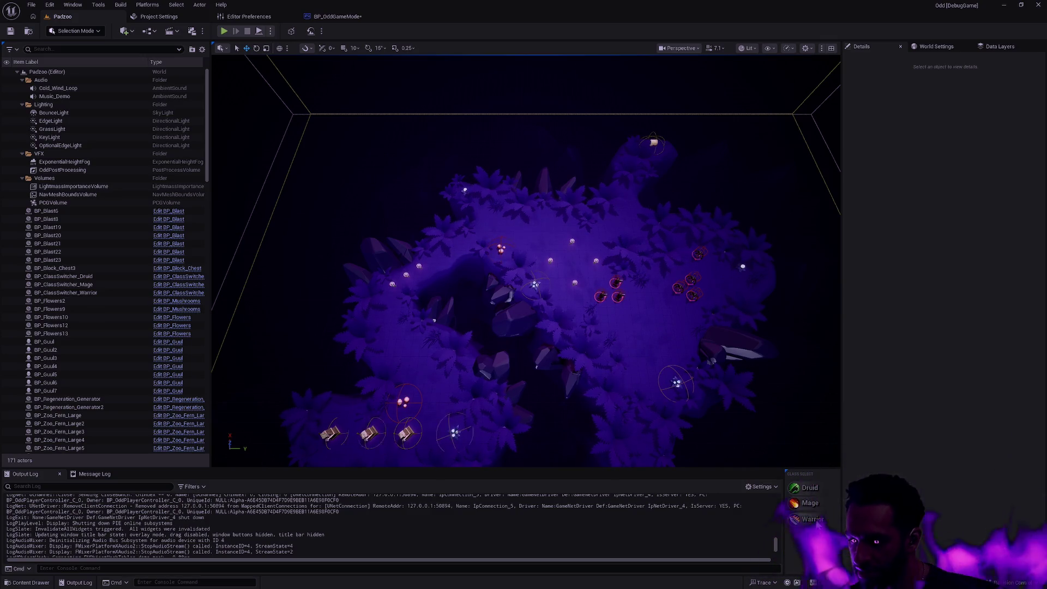
Set BP_OddGameMode's Default Pawn Class to BP_Warrior and save it without checking out
left_click(336, 16)
left_click(923, 216)
scroll(948, 401, "down", 5)
left_click(945, 299)
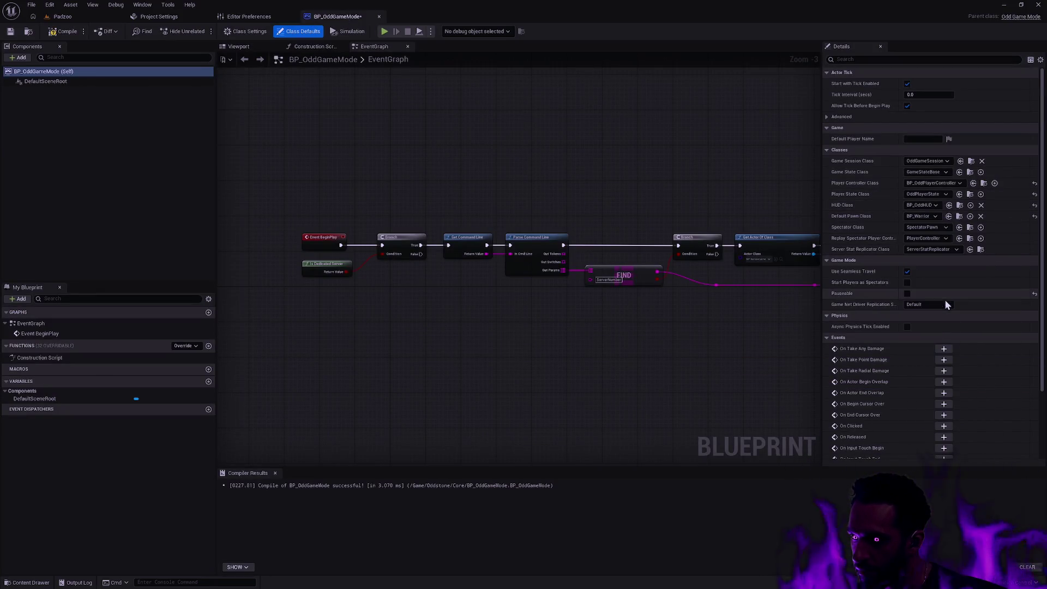
left_click(10, 34)
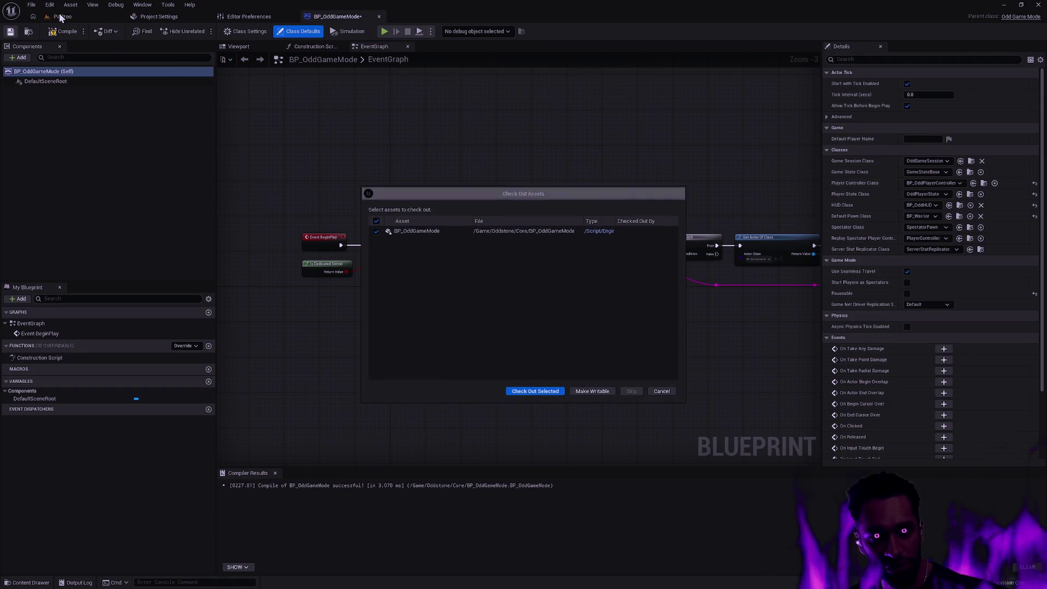
left_click(667, 394)
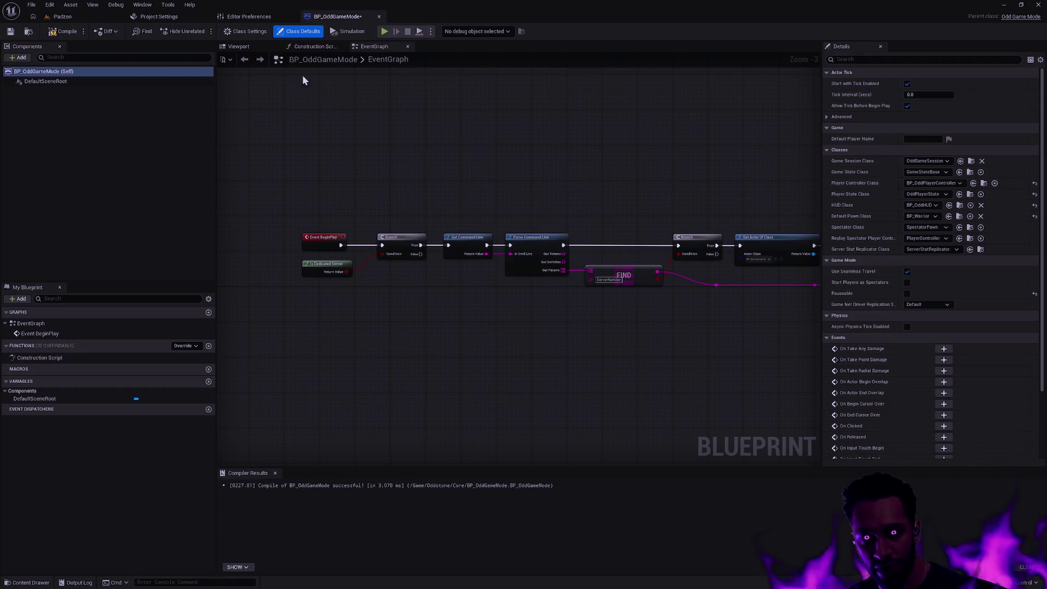
Start playing the Padzoo level in the editor
left_click(63, 17)
left_click(223, 31)
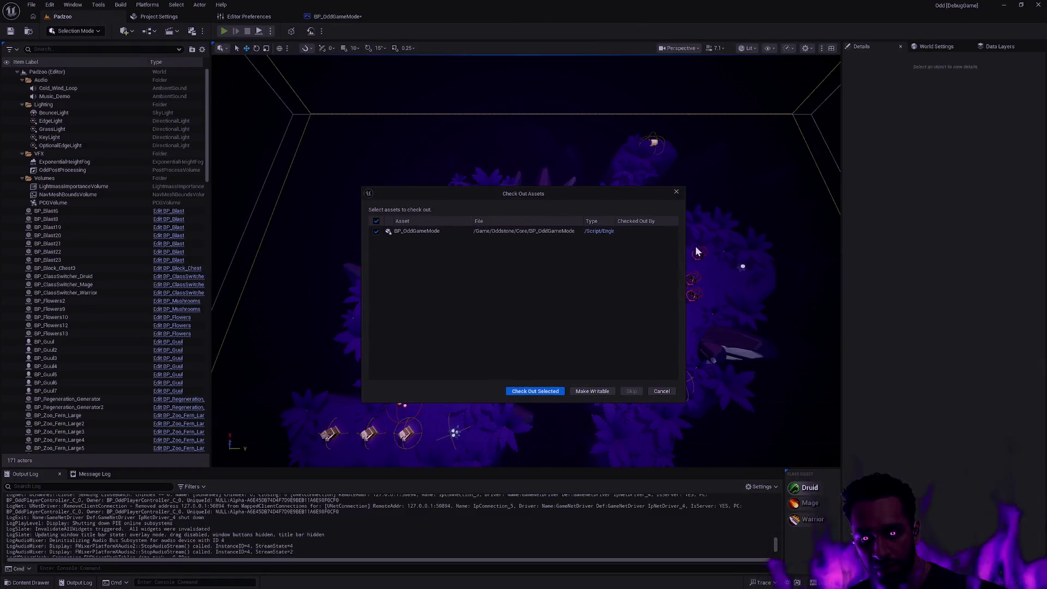
left_click(664, 392)
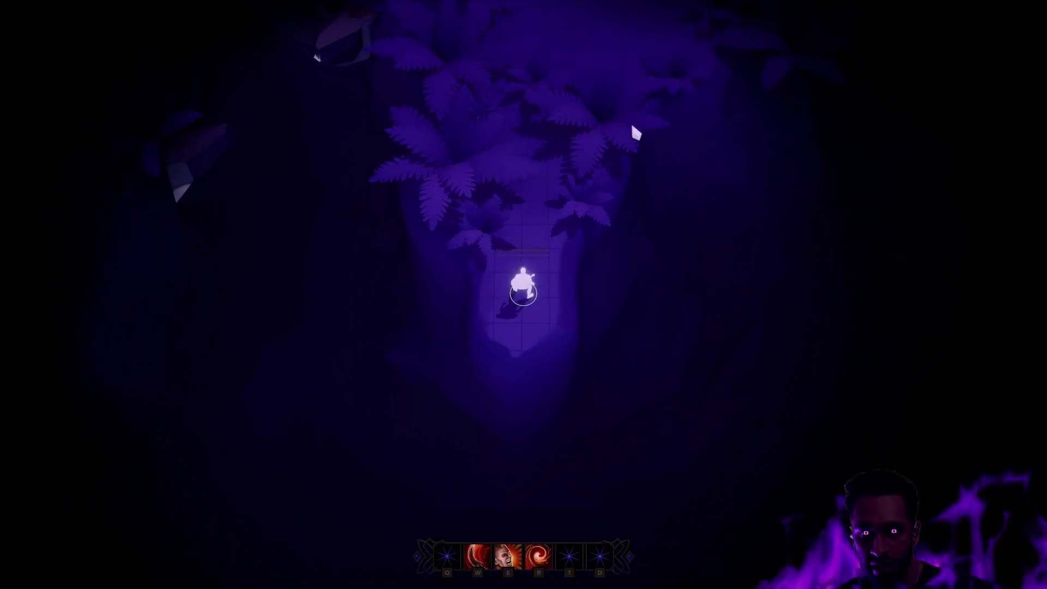
Walk the warrior north to the enemies and cast the E, W and R abilities
mouse_move(636, 133)
left_mouse_down()
mouse_move(585, 133)
mouse_move(491, 10)
mouse_move(563, 169)
mouse_move(719, 172)
mouse_move(687, 178)
mouse_move(594, 77)
mouse_move(615, 201)
mouse_move(719, 281)
mouse_move(591, 292)
mouse_move(503, 219)
left_mouse_up()
key("e")
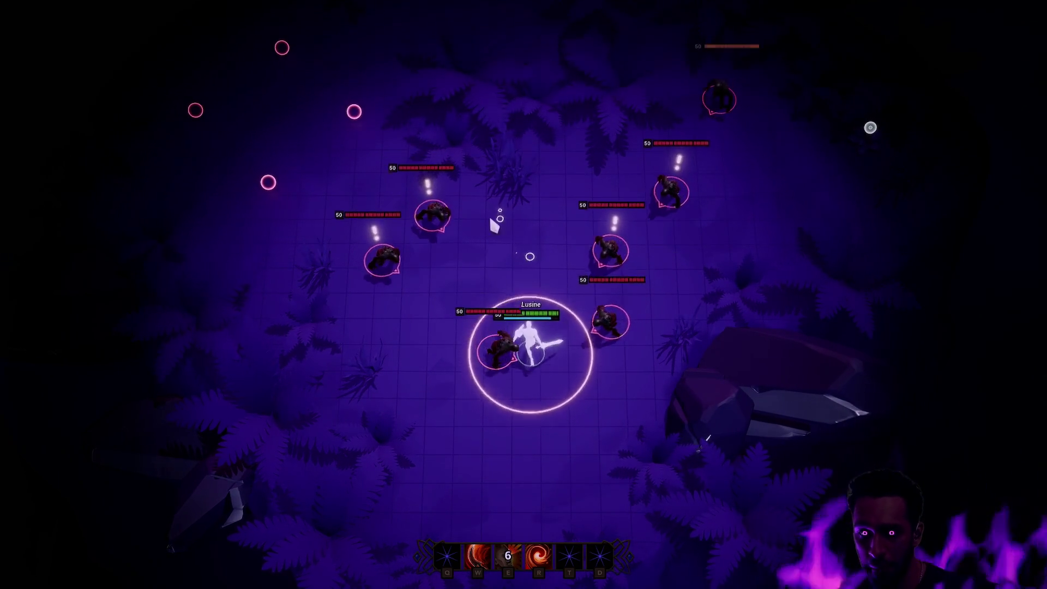
key("w")
key("r")
Retreat from the pack recasting W, E and R, then end play and show World Settings
mouse_move(368, 180)
left_mouse_down()
mouse_move(339, 365)
mouse_move(388, 393)
mouse_move(503, 413)
mouse_move(510, 351)
mouse_move(535, 398)
mouse_move(533, 244)
mouse_move(613, 284)
mouse_move(708, 288)
mouse_move(548, 149)
mouse_move(394, 160)
mouse_move(332, 313)
mouse_move(334, 296)
left_mouse_up()
key("w")
key("e")
key("r")
key("Escape")
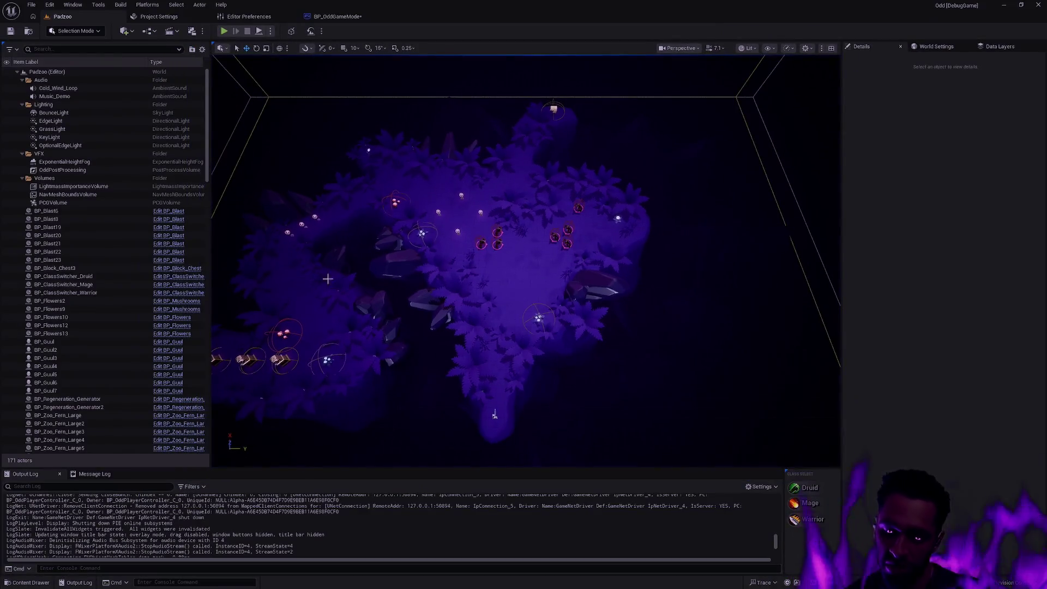
left_click(947, 46)
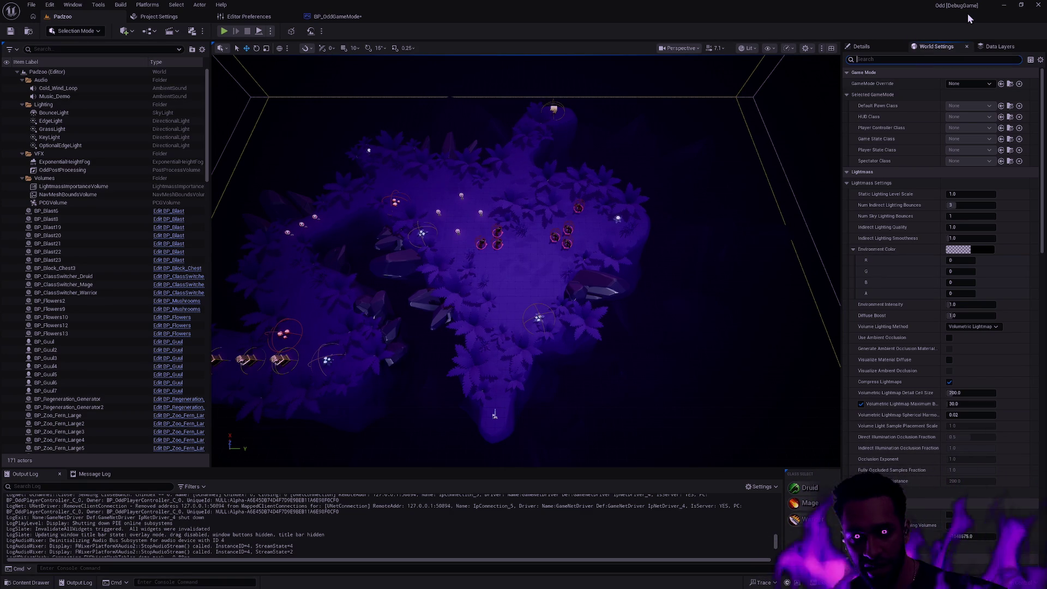
Filter Padzoo's World Settings to 'AI' and bring up the Ctrl+P asset finder
scroll(545, 273, "up", 3)
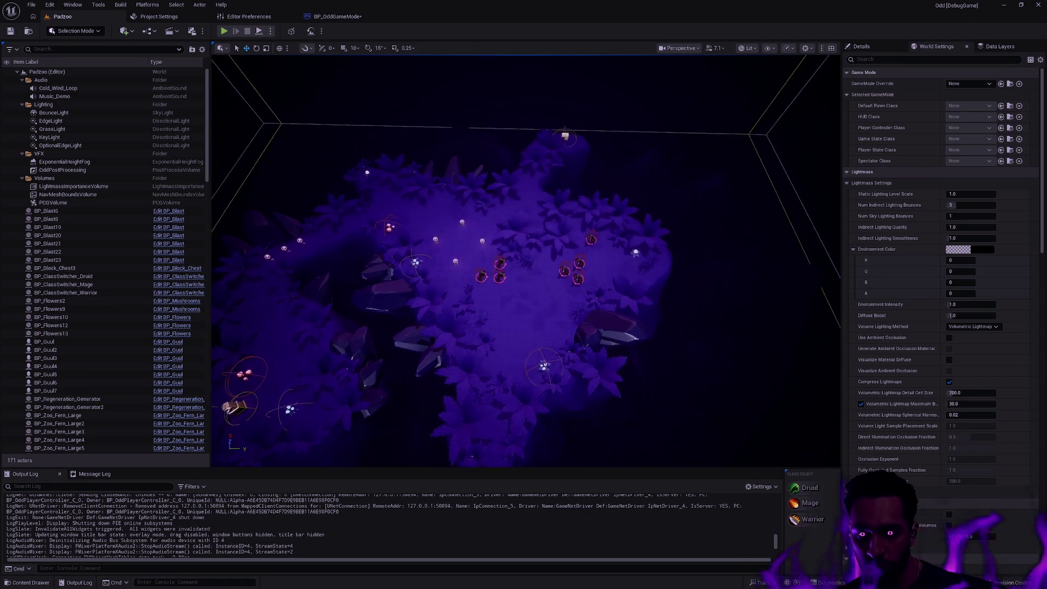
left_click(908, 58)
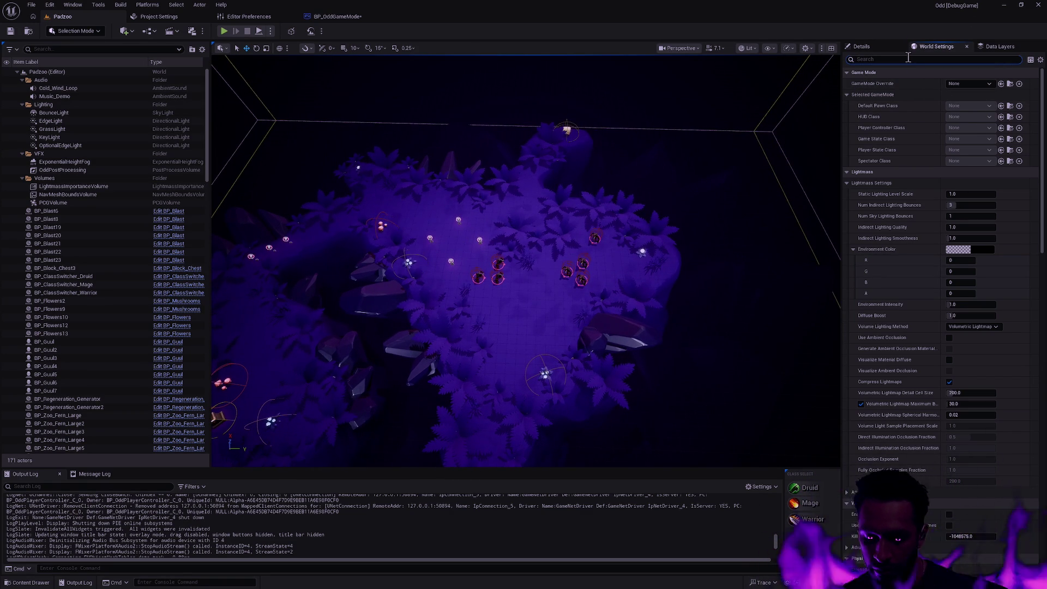
type("AI")
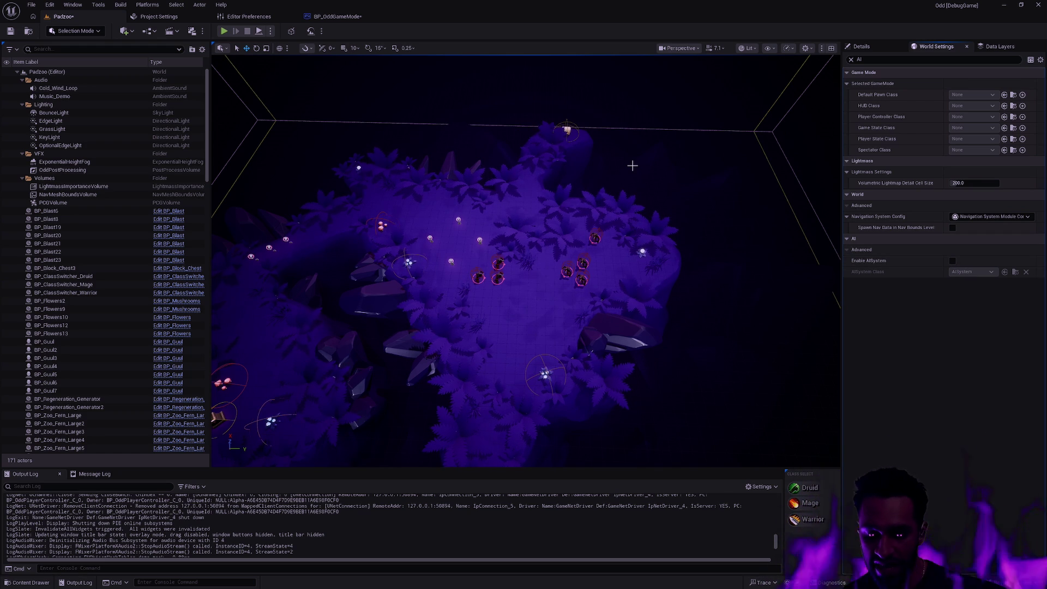
key("ctrl+p")
Open BP_Cleave and turn on Draw Debug for OddRingSection_01–03, framed in the preview
type("BP_Cle")
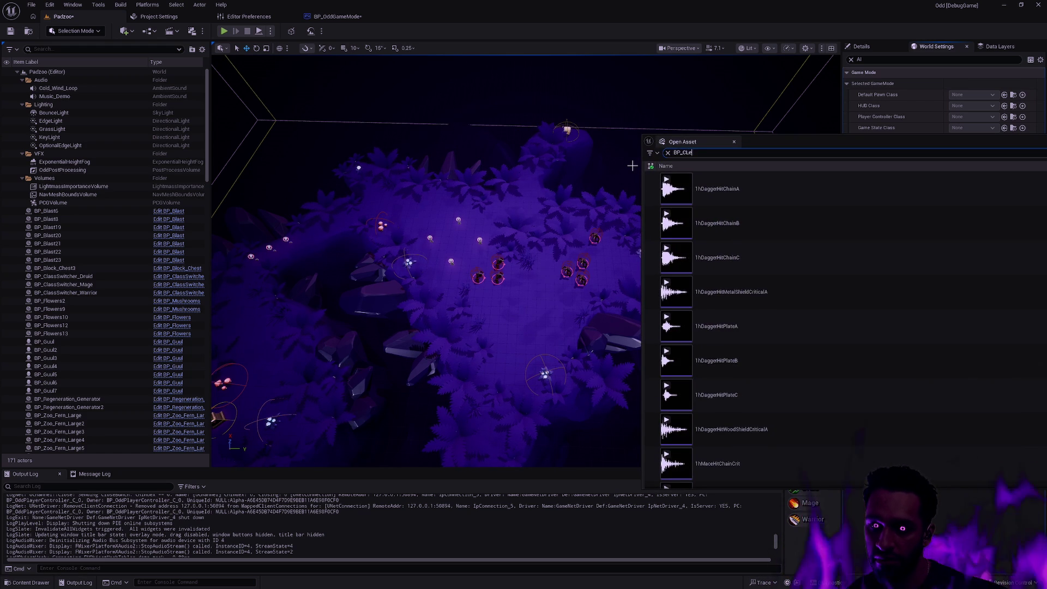
type("ave")
double_click(725, 200)
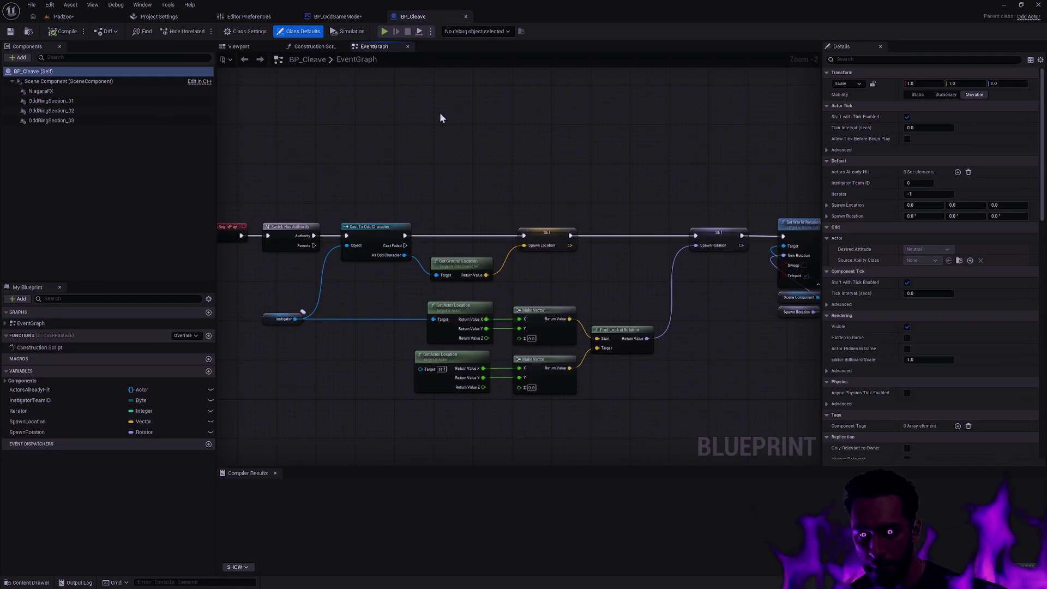
left_click(239, 46)
left_click(54, 121)
left_click(54, 101, "shift")
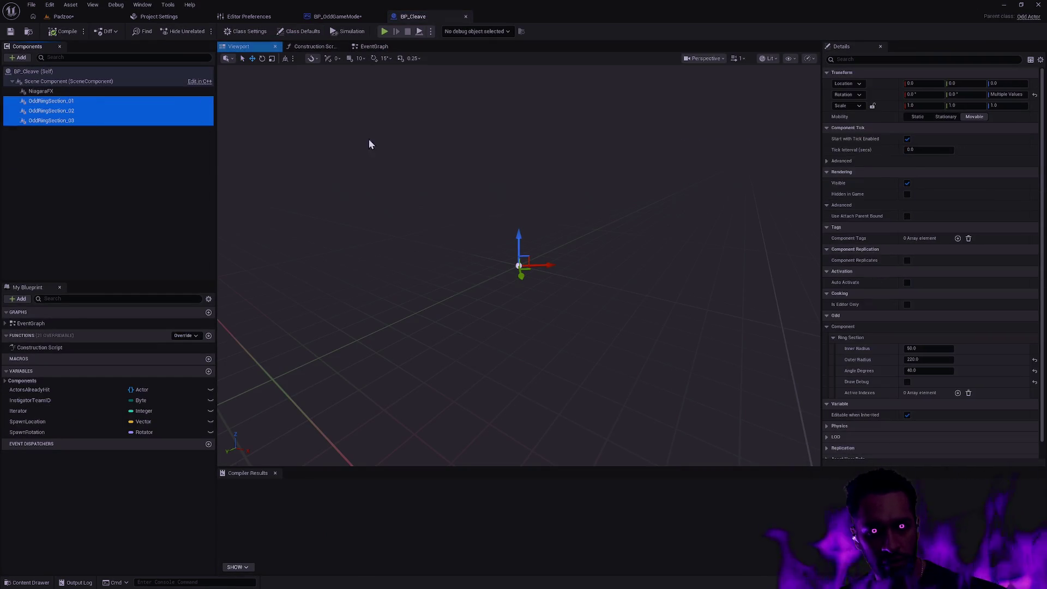
left_click(908, 381)
key("f")
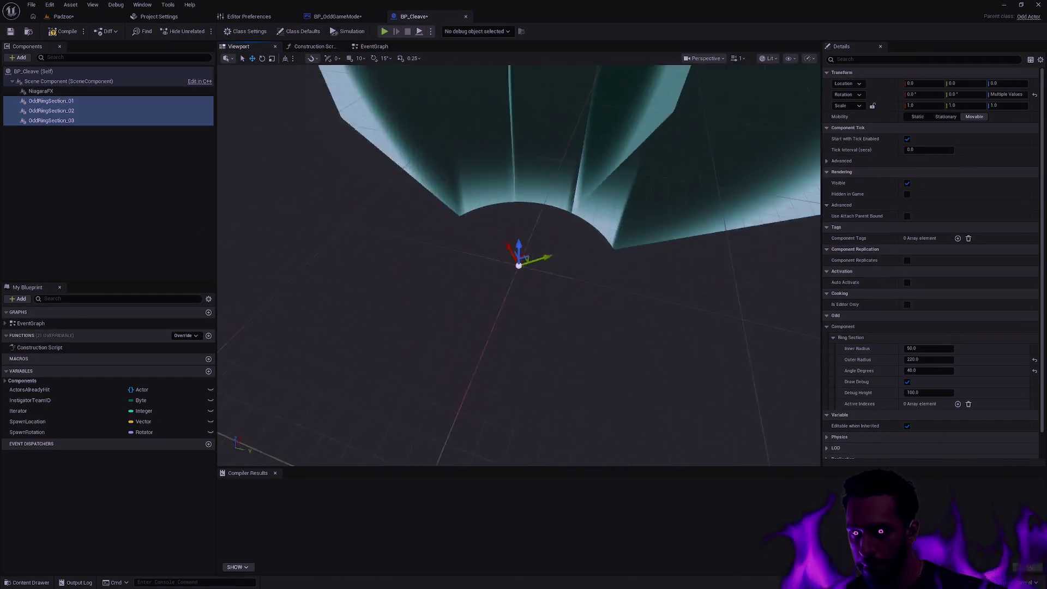
Turn the ring sections' Draw Debug back off and return to the Padzoo level
scroll(565, 226, "down", 5)
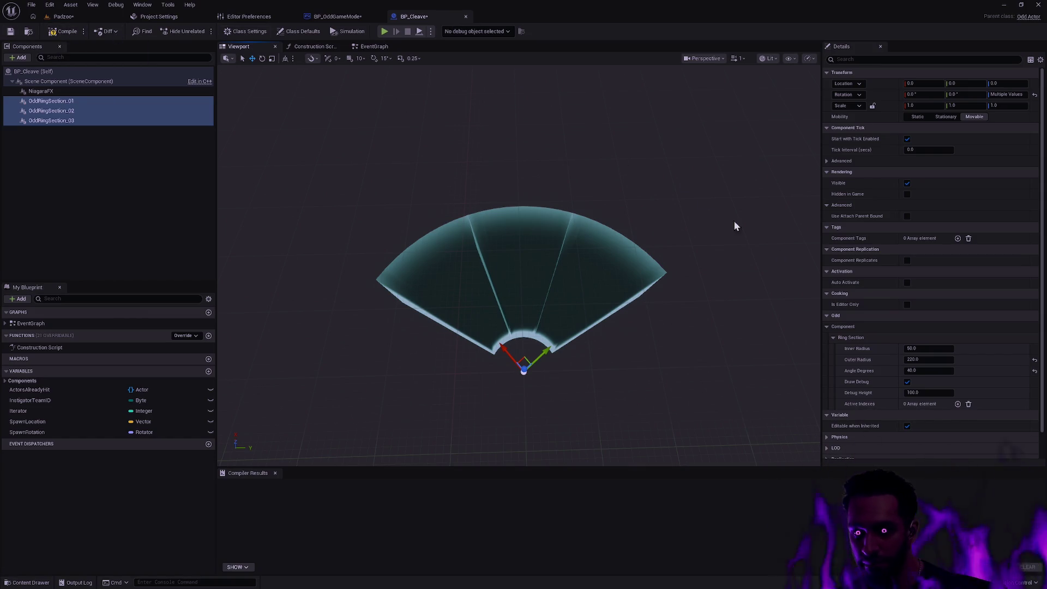
left_click(907, 382)
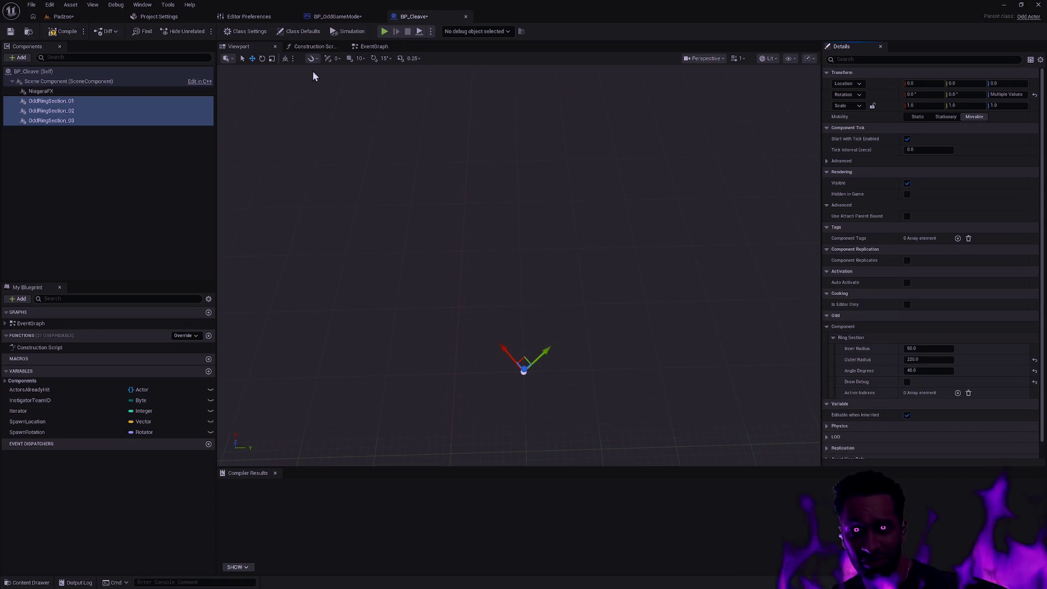
left_click(93, 17)
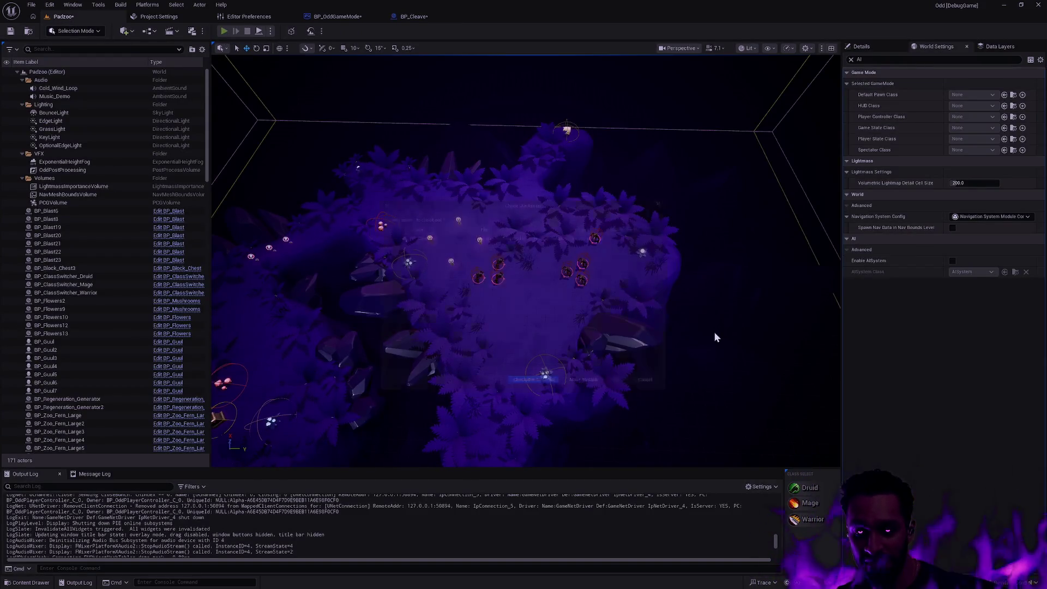
Dismiss the check-out prompt and launch Padzoo play with Alt+P in F11 full-screen
key("ctrl+s")
left_click(555, 394)
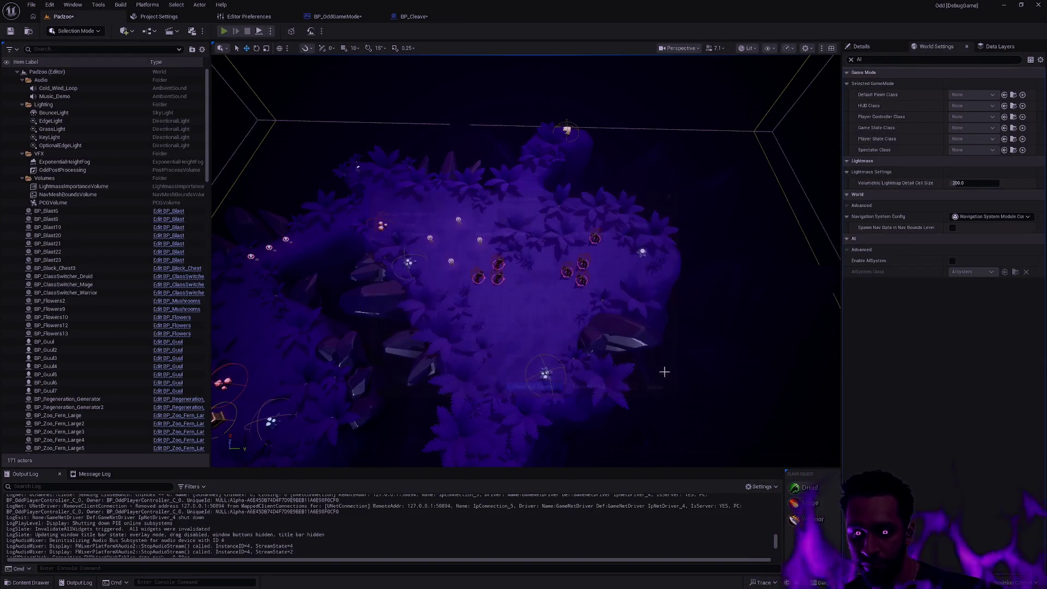
key("alt+p")
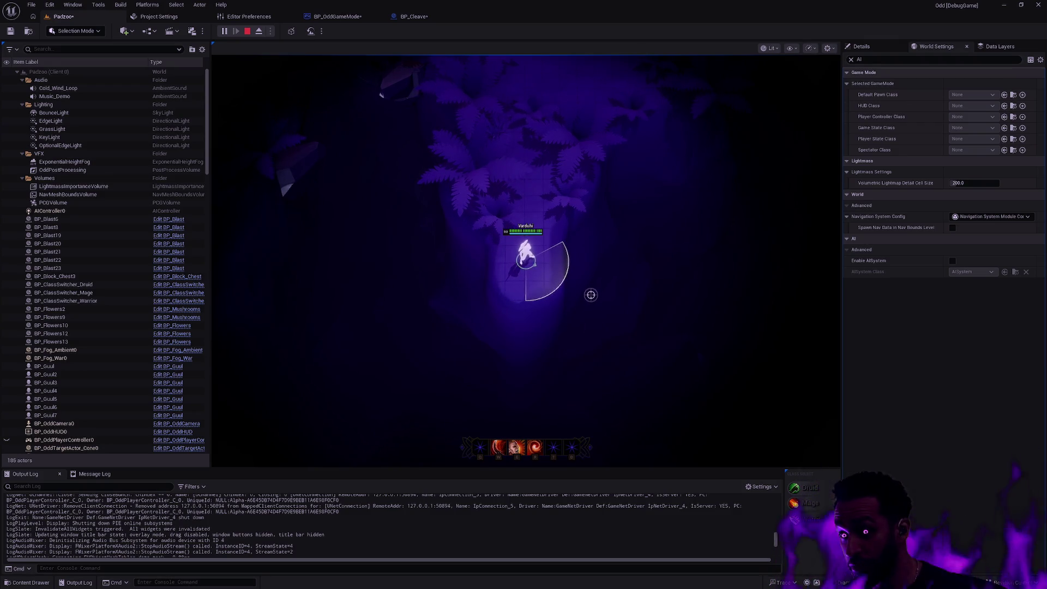
key("F11")
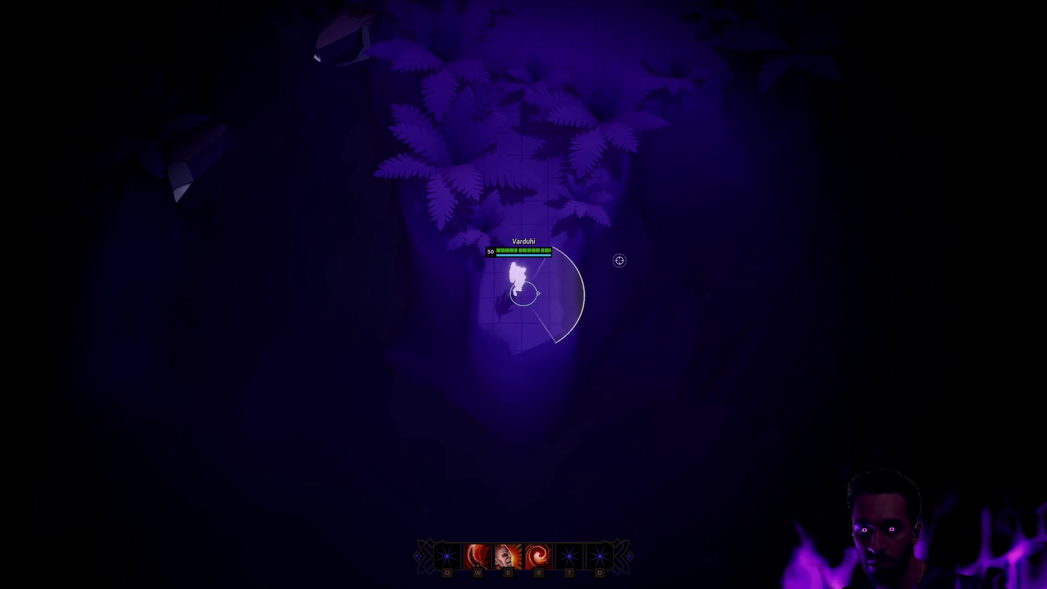
Walk into the enemy pack, casting E, dashing with R and swinging a weapon arc
right_click(561, 106)
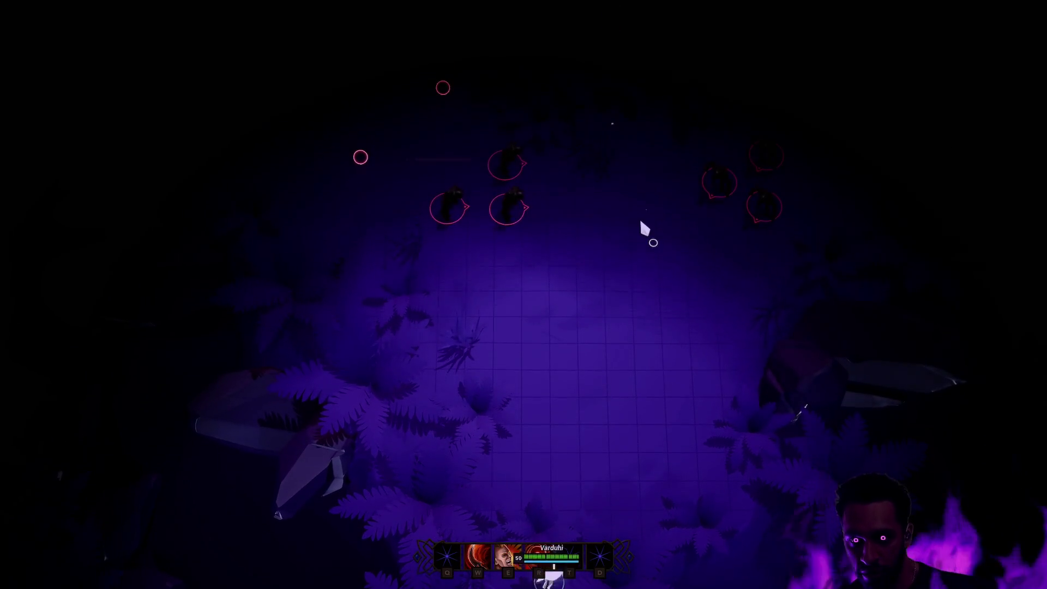
right_click(640, 225)
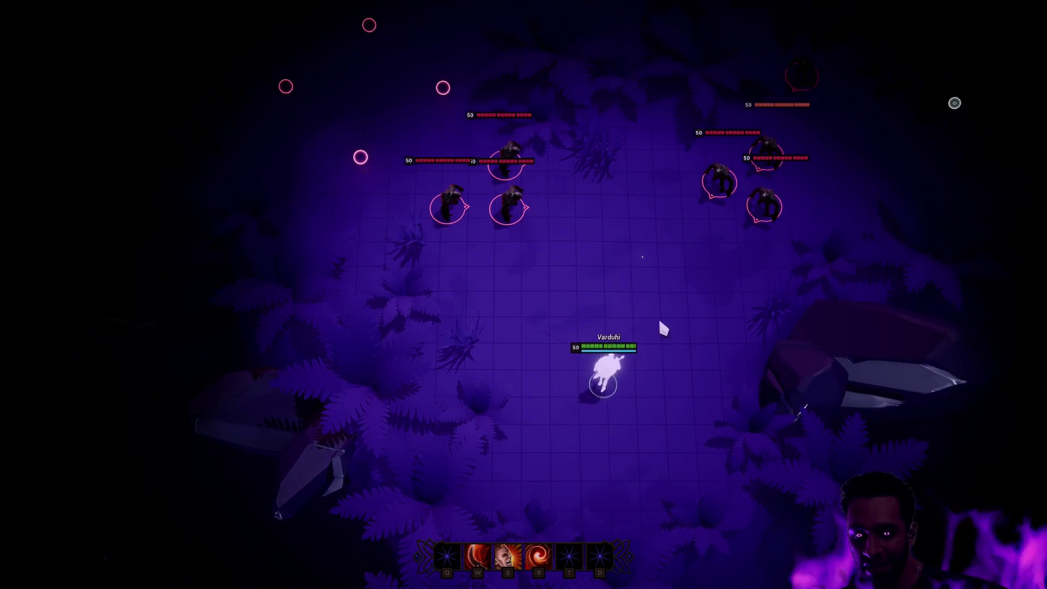
key("e")
right_click(486, 238)
key("r")
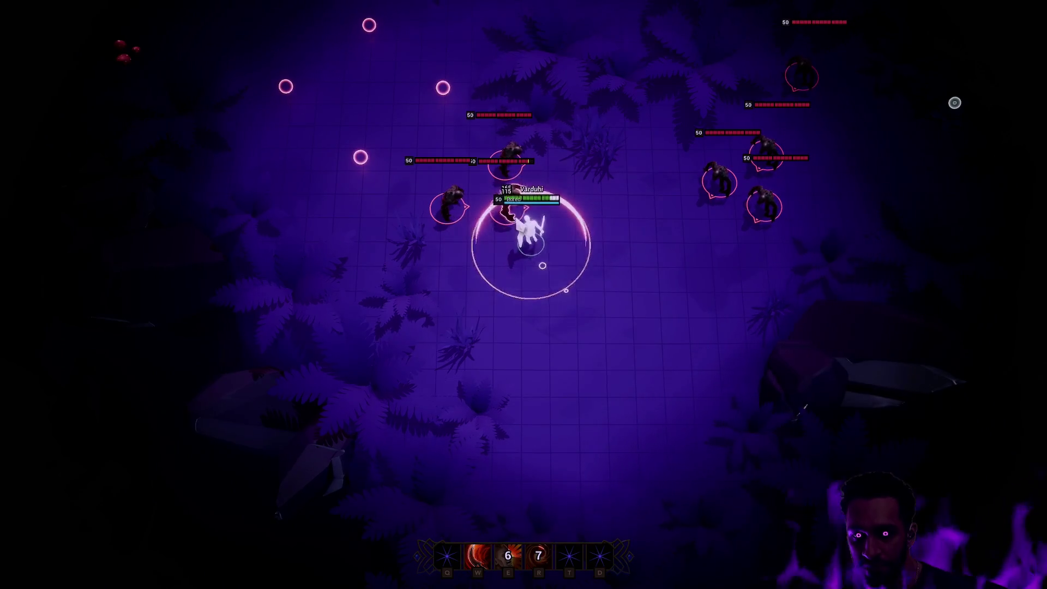
right_click(582, 321)
left_click(580, 197)
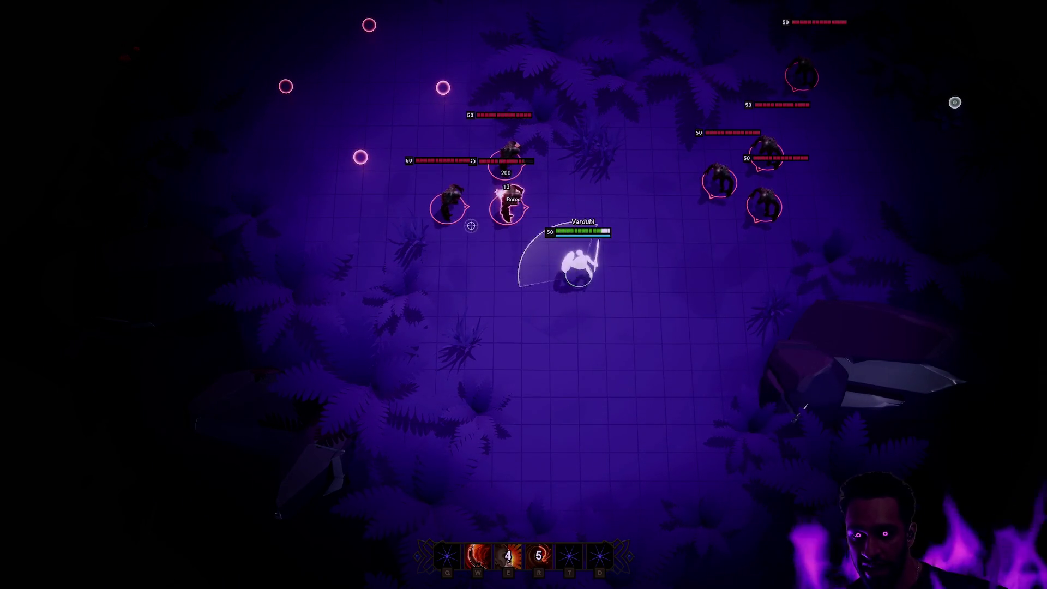
right_click(482, 245)
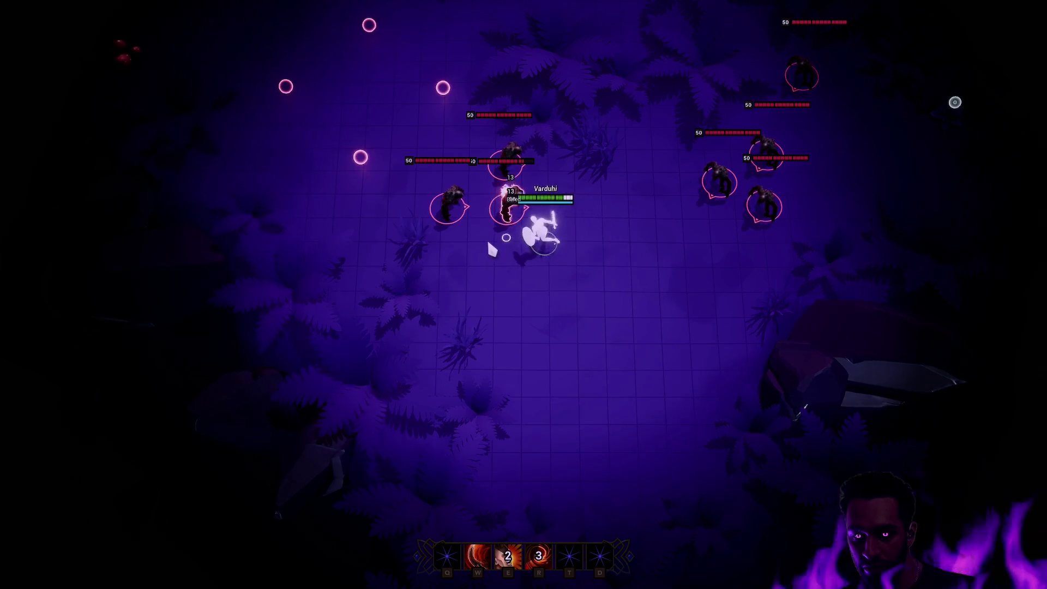
right_click(658, 223)
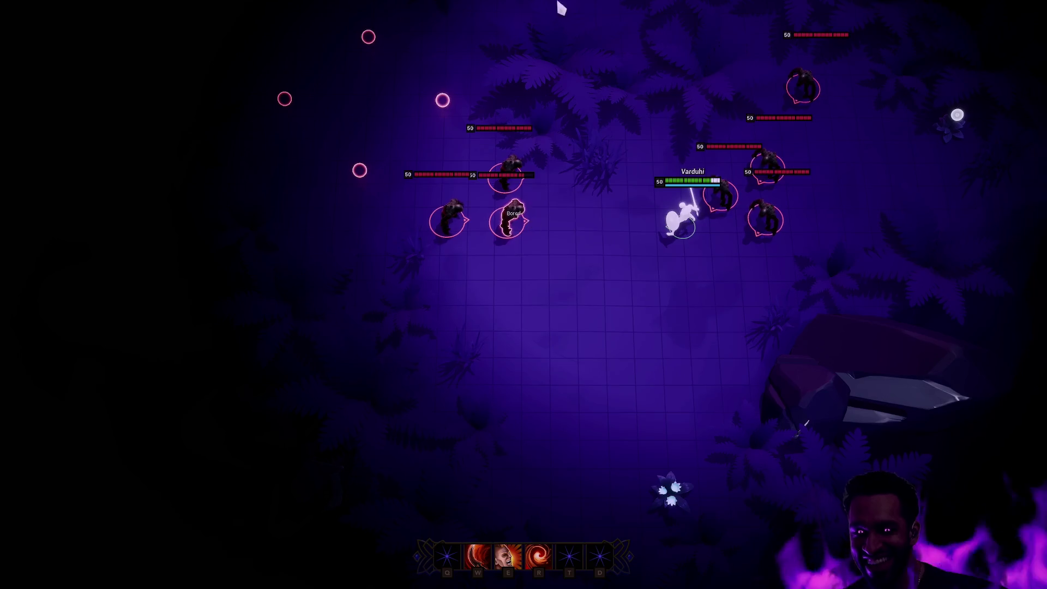
mouse_move(561, 7)
Move among the enemies slashing with W and casting the E ring, then retreat lower left
right_click(435, 311)
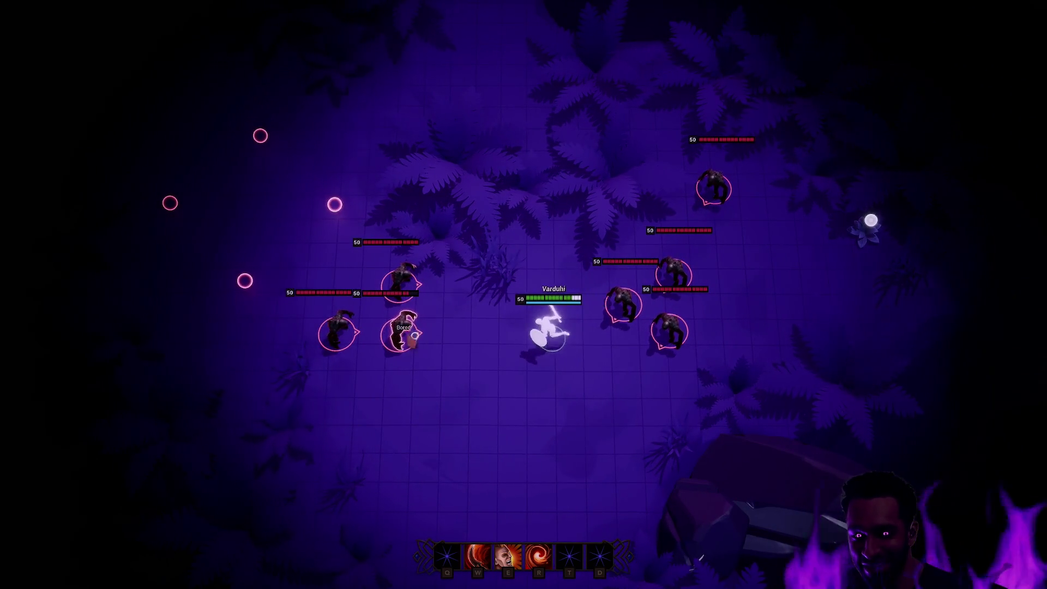
key("w")
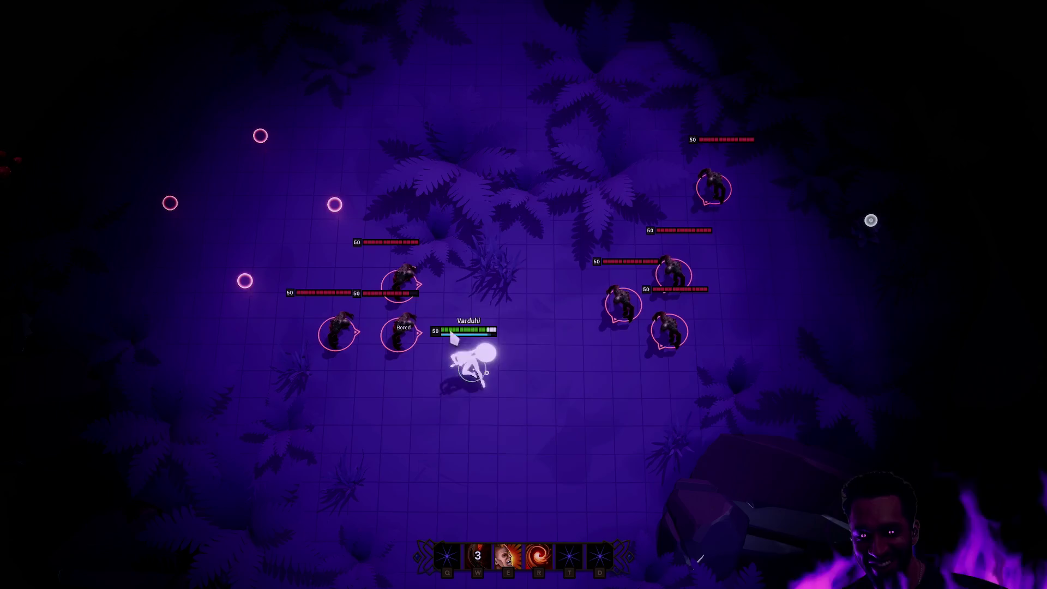
right_click(510, 332)
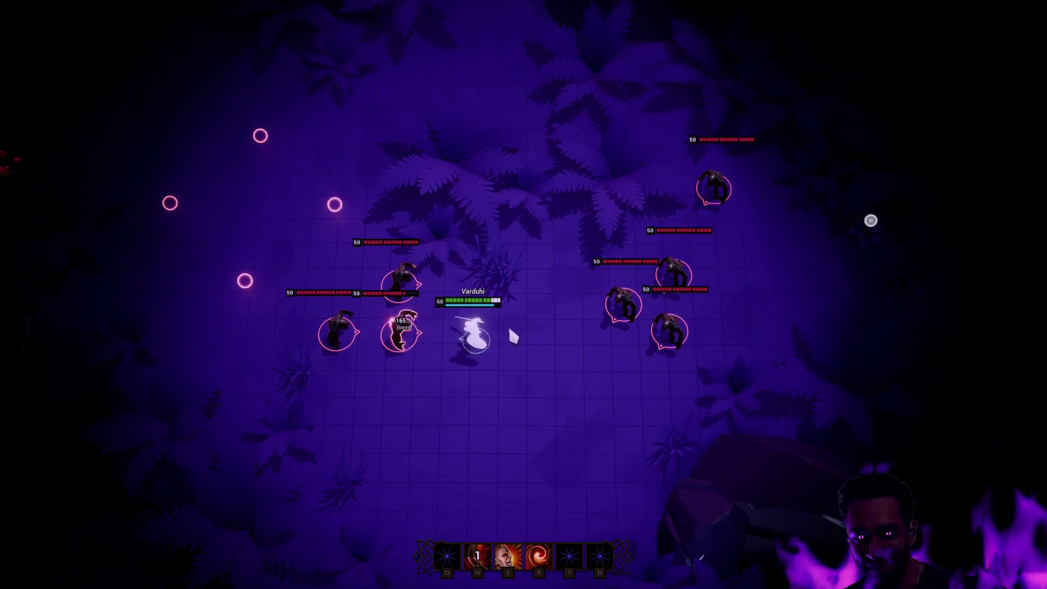
right_click(603, 355)
key("e")
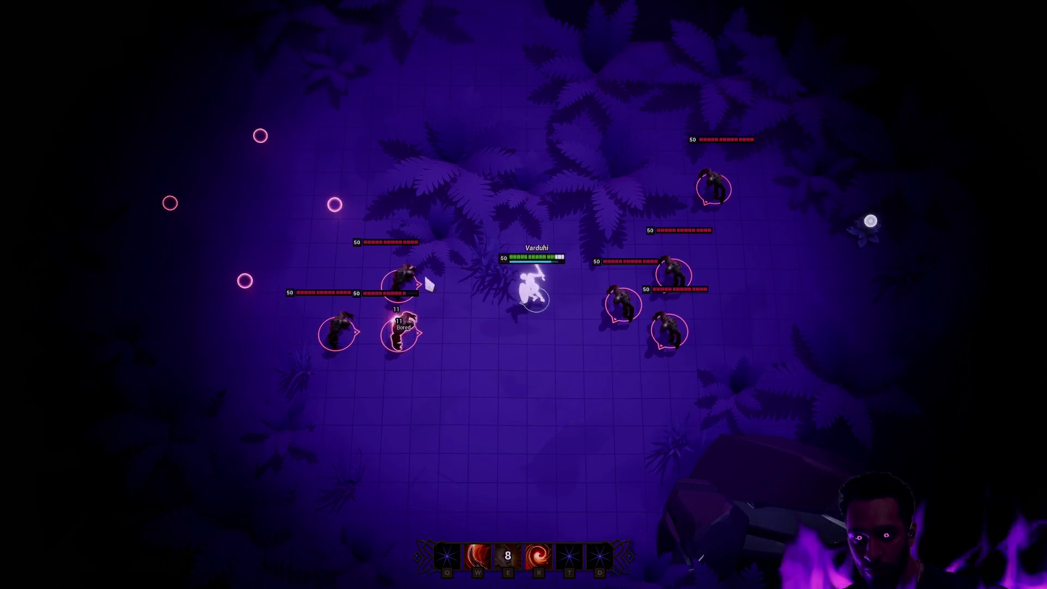
right_click(446, 319)
right_click(459, 362)
right_click(485, 369)
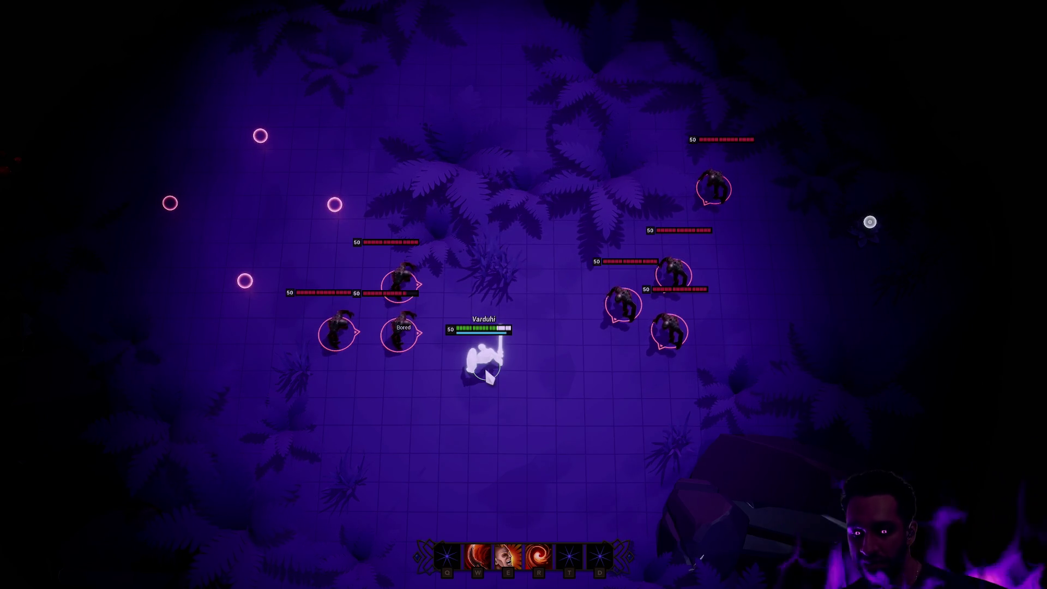
Re-engage the group with E, R and W abilities, then leave full-screen with F11
right_click(461, 437)
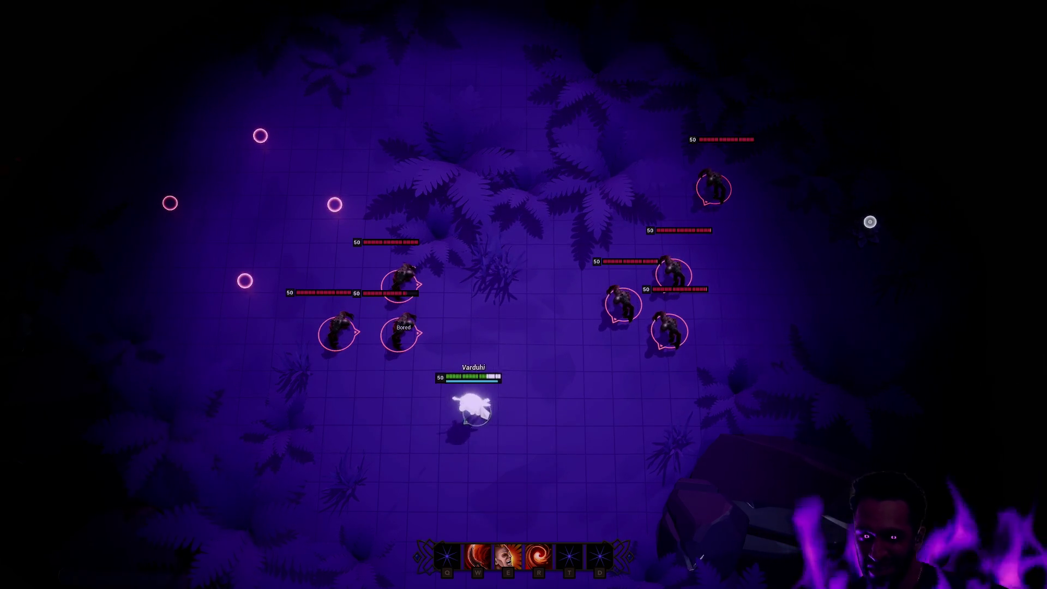
key("e")
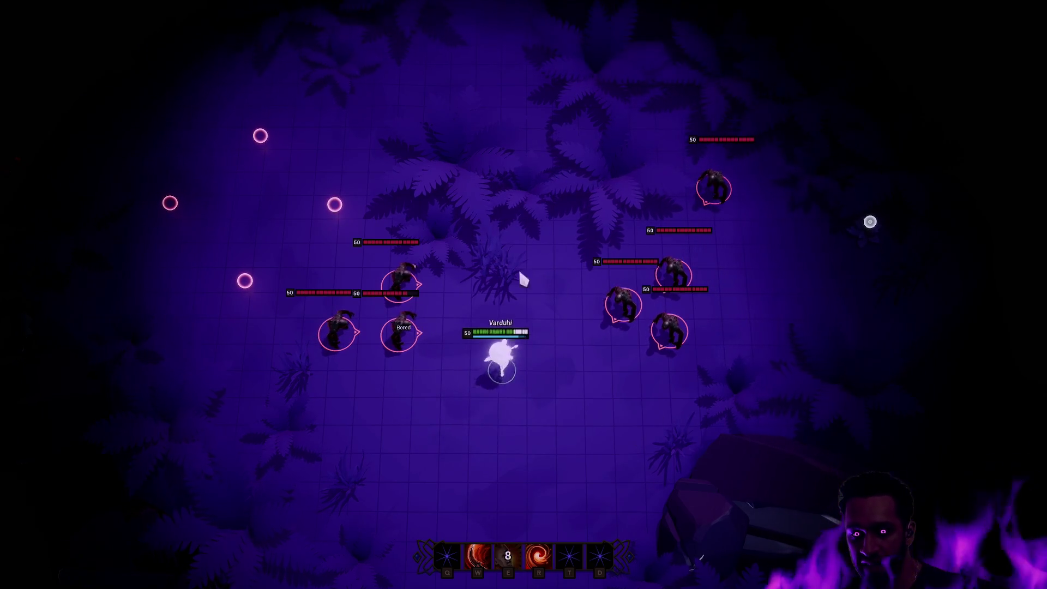
key("r")
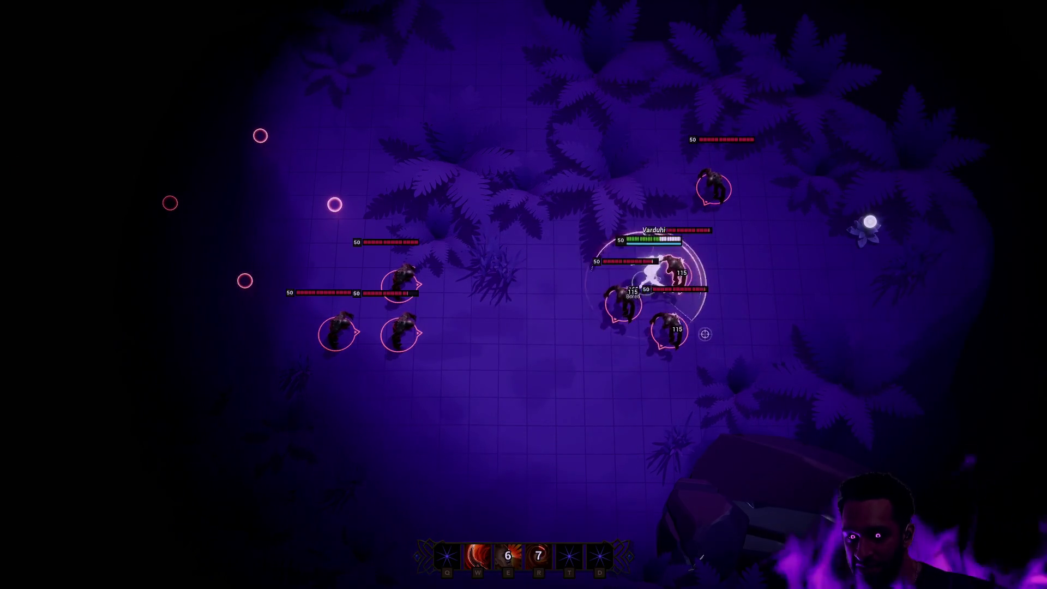
key("w")
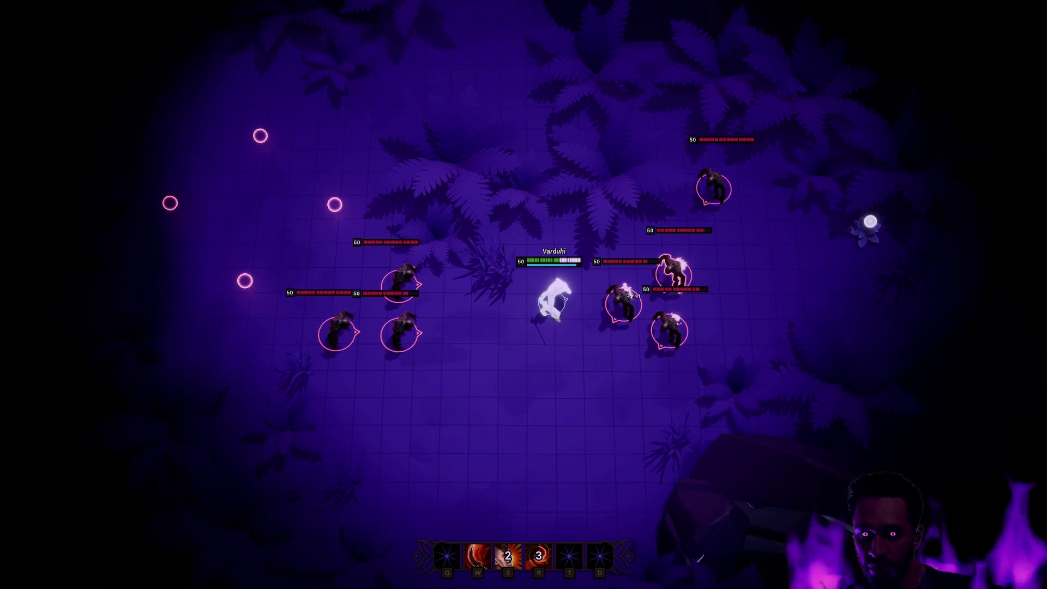
key("F11")
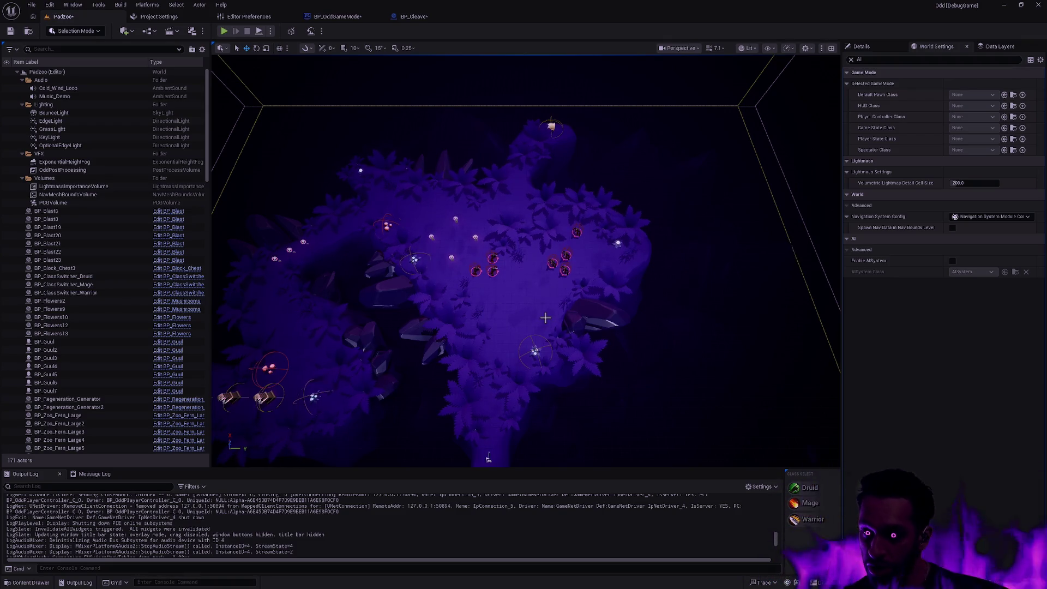
Enable AISystem for the level and select the BP_Guul enemies through BP_Guul7
left_click(952, 261)
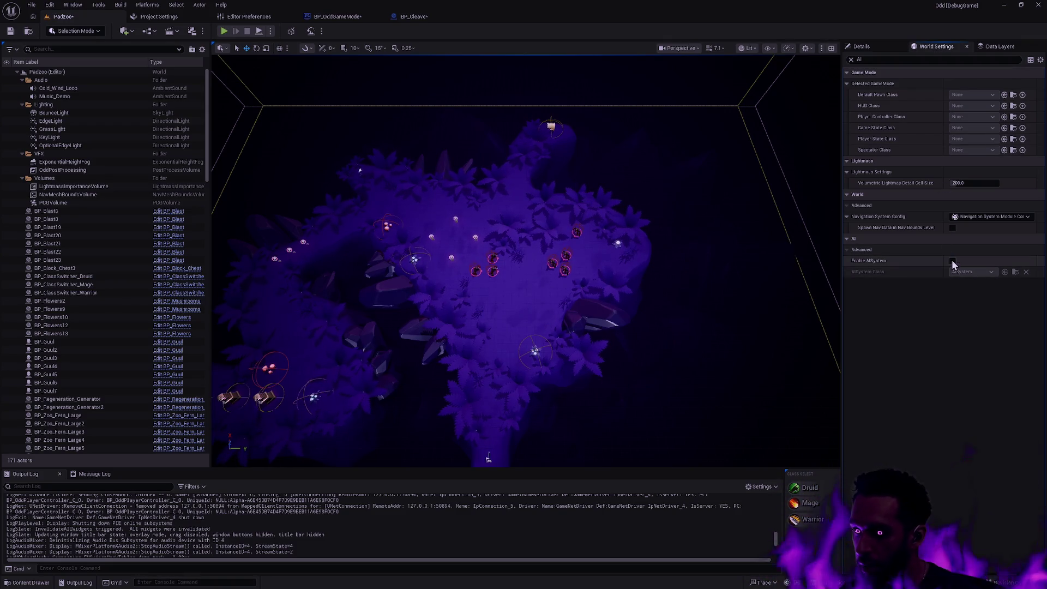
left_click(493, 271)
left_click(492, 258, "ctrl")
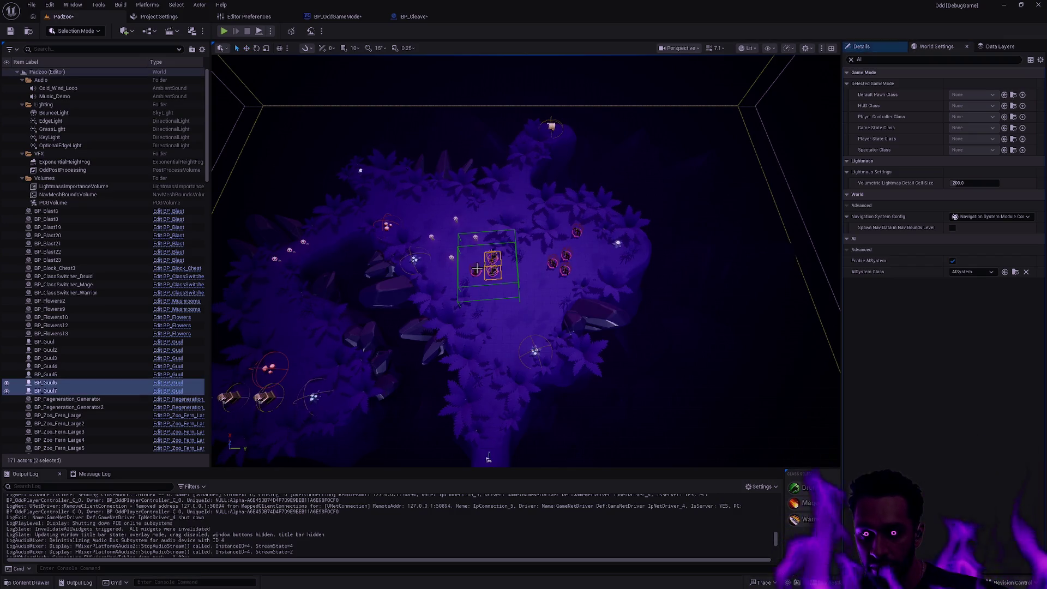
left_click(553, 263, "ctrl")
left_click(567, 255, "ctrl")
left_click(566, 271, "ctrl")
left_click(576, 232, "ctrl")
left_click(475, 273, "ctrl")
left_click(493, 278)
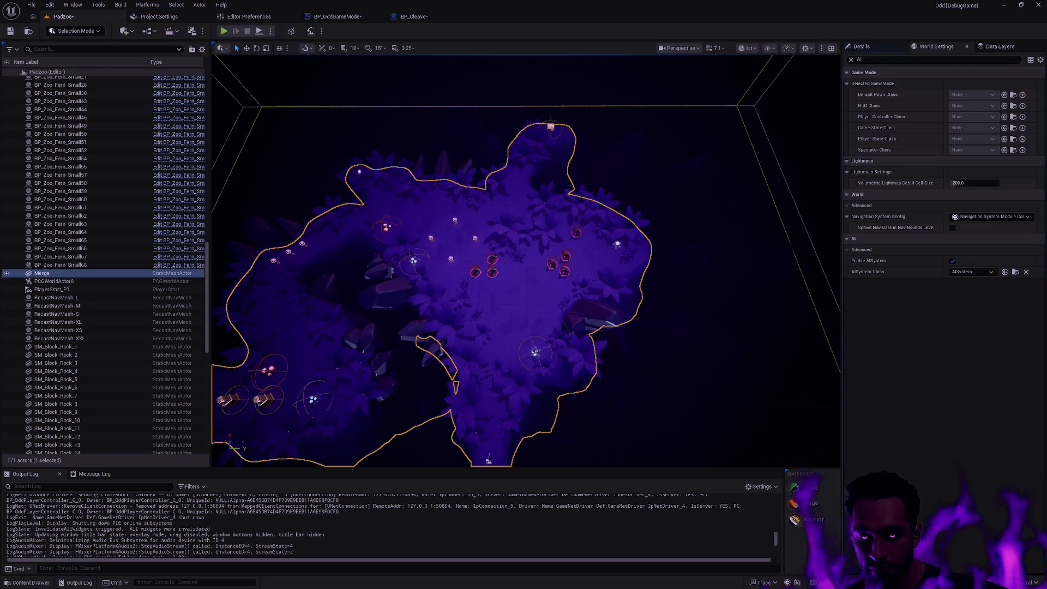
Move BP_Guul6 further down the island and start a play-in-editor test
left_click(492, 272)
left_click_drag(492, 272, 491, 316)
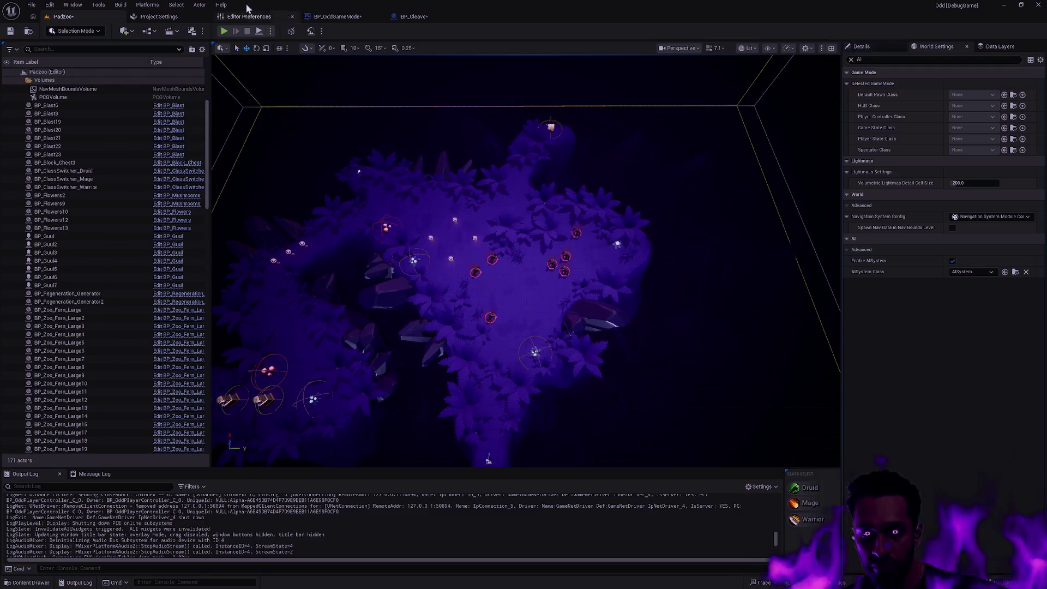
left_click(224, 31)
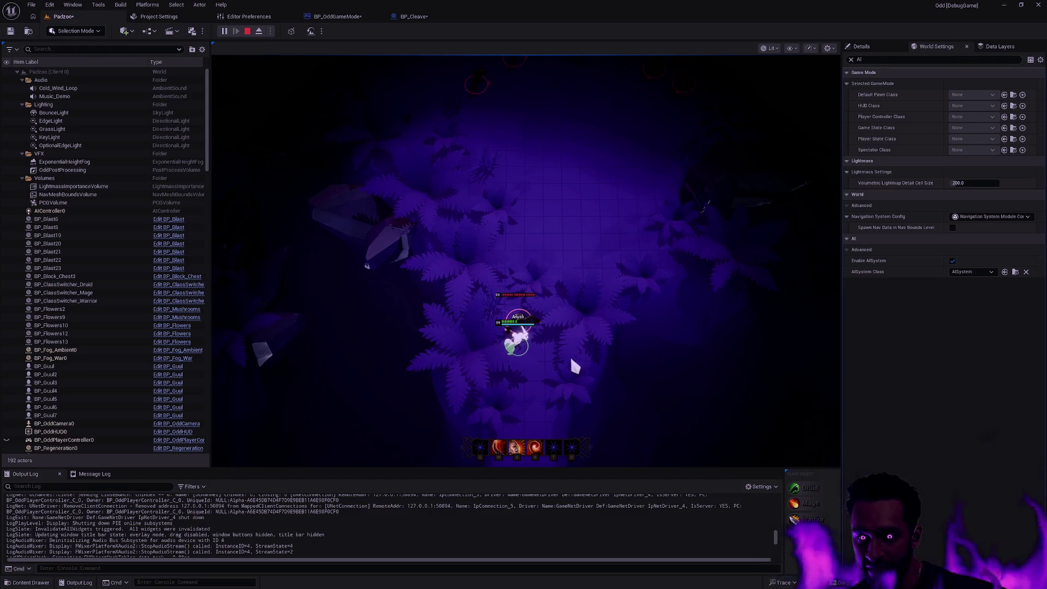
Restart play in F11 full-screen, walk the warrior up and back down, then stop
key("Escape")
left_click(224, 31)
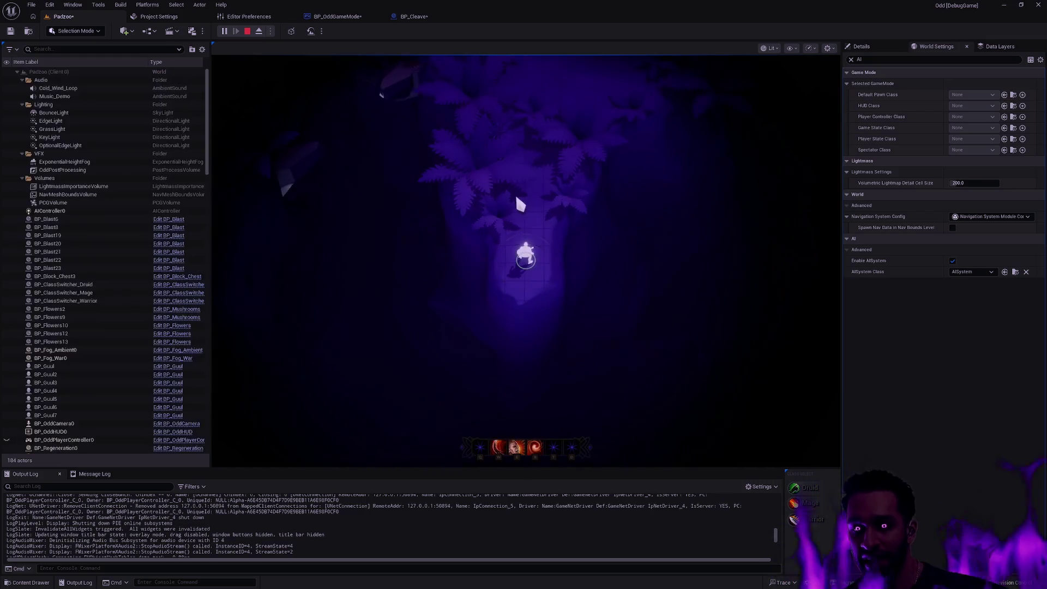
key("F11")
right_click(528, 145)
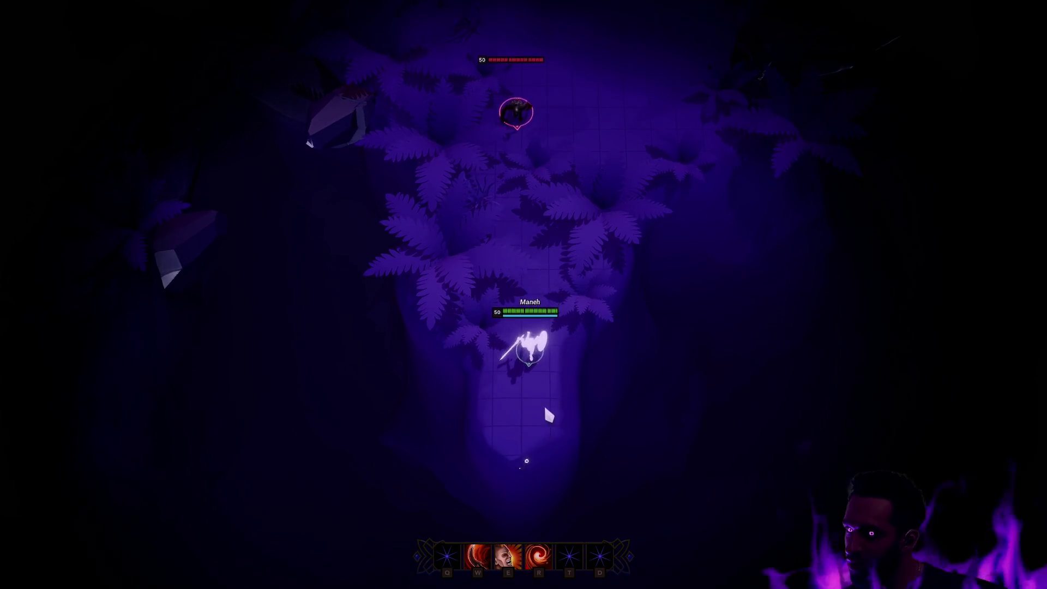
right_click(545, 284)
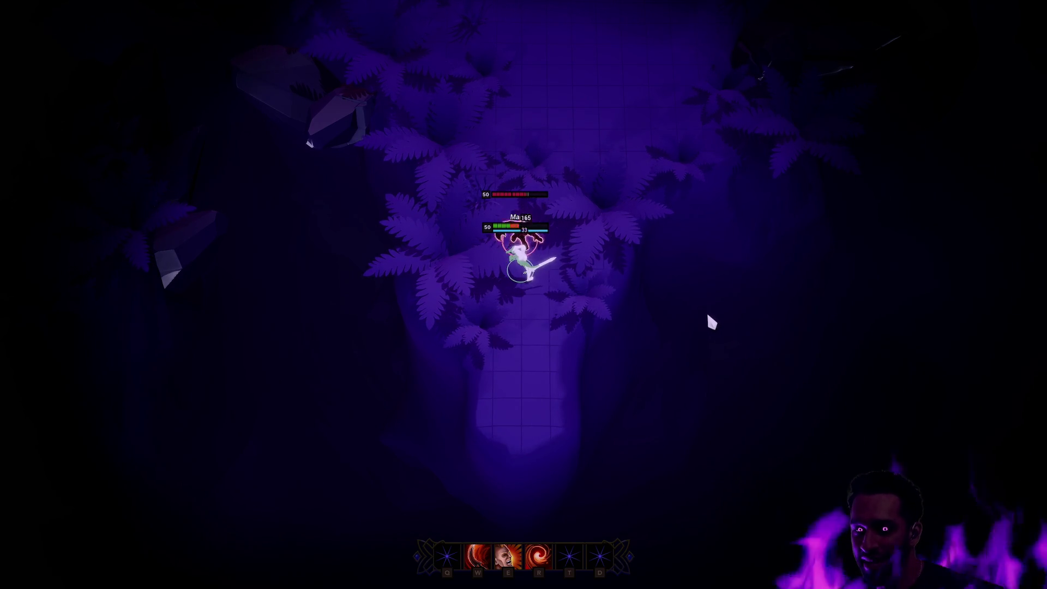
key("Escape")
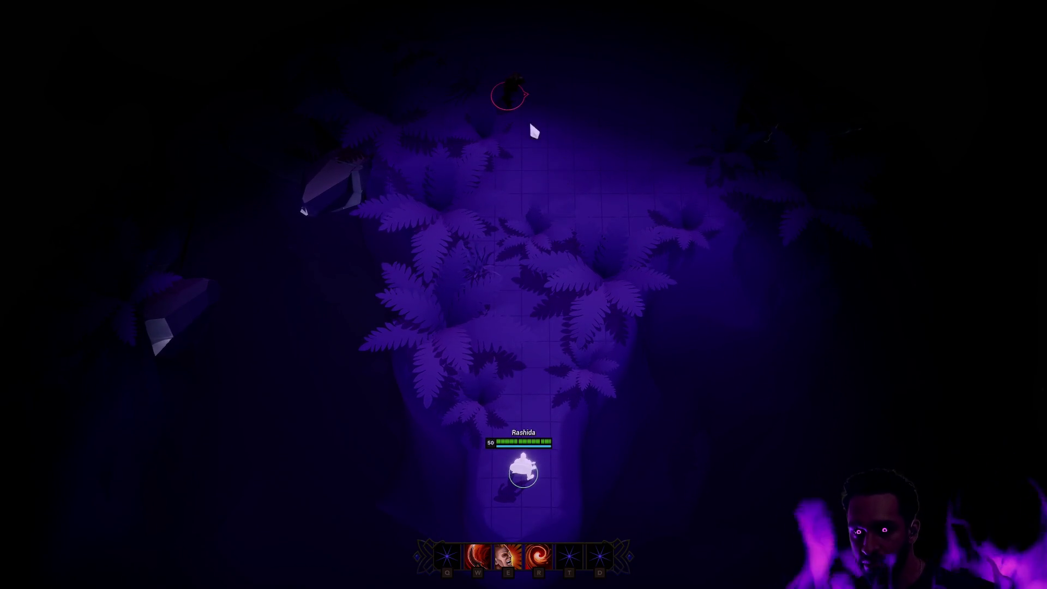
Walk the character up the clearing toward the enemy and away, then end the session
right_click(525, 319)
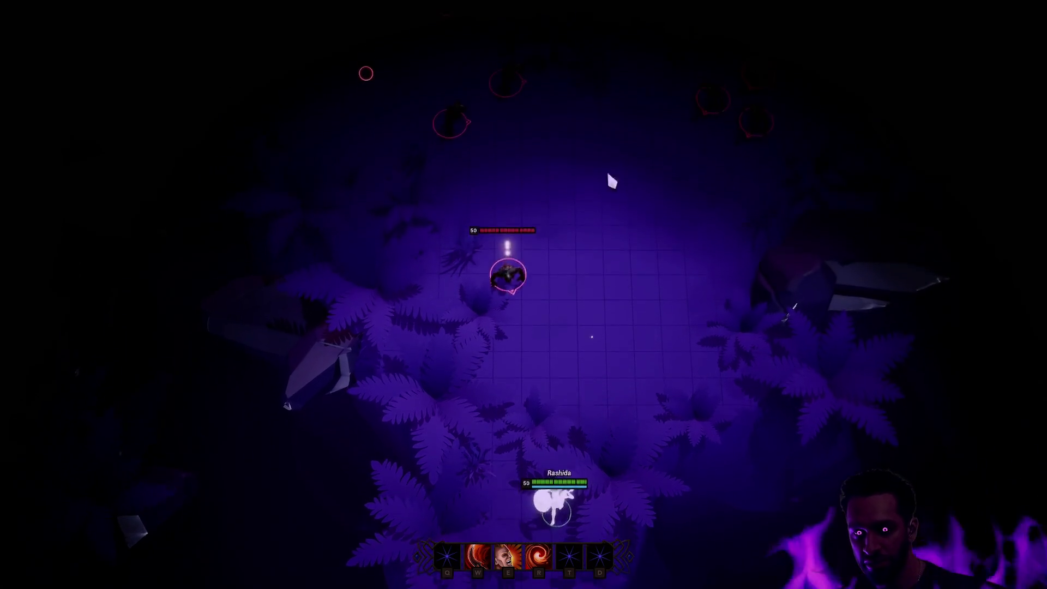
right_click(611, 182)
right_click(540, 470)
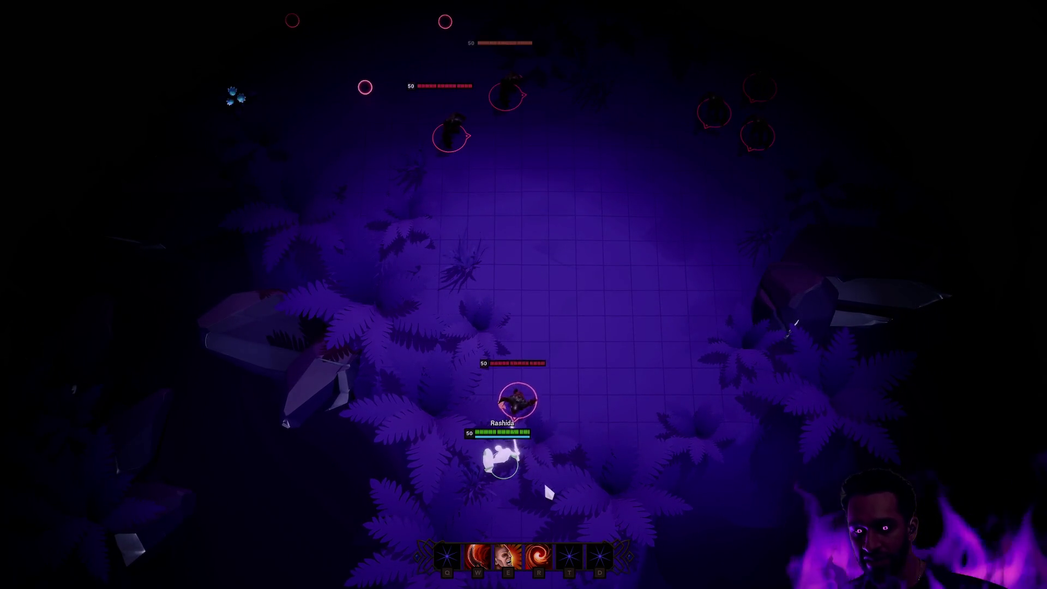
key("Escape")
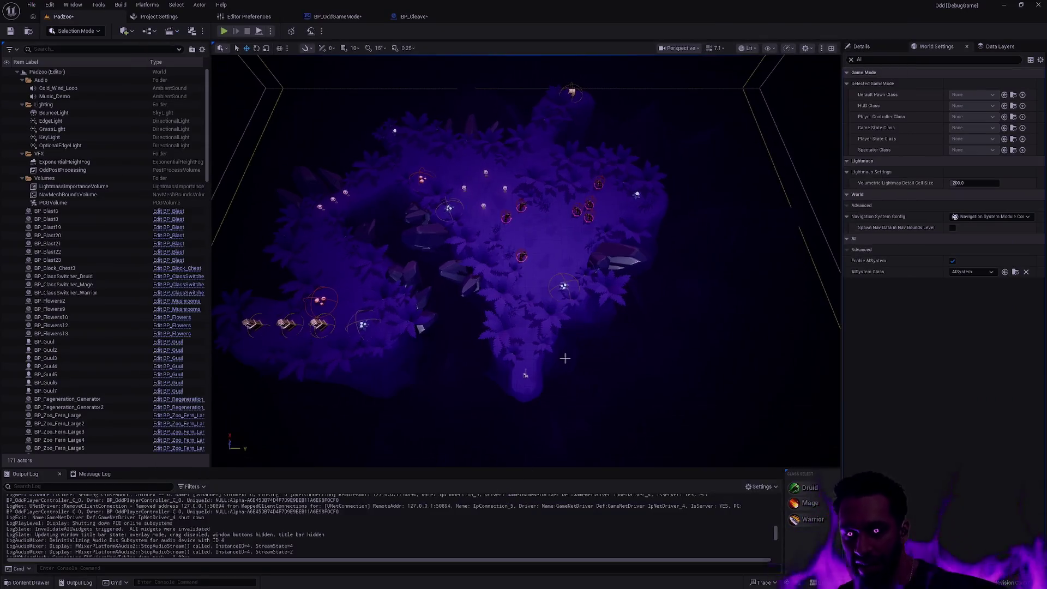
Zoom in on the enemies and their red collision spheres, then open the play mode options
scroll(562, 346, "up", 6)
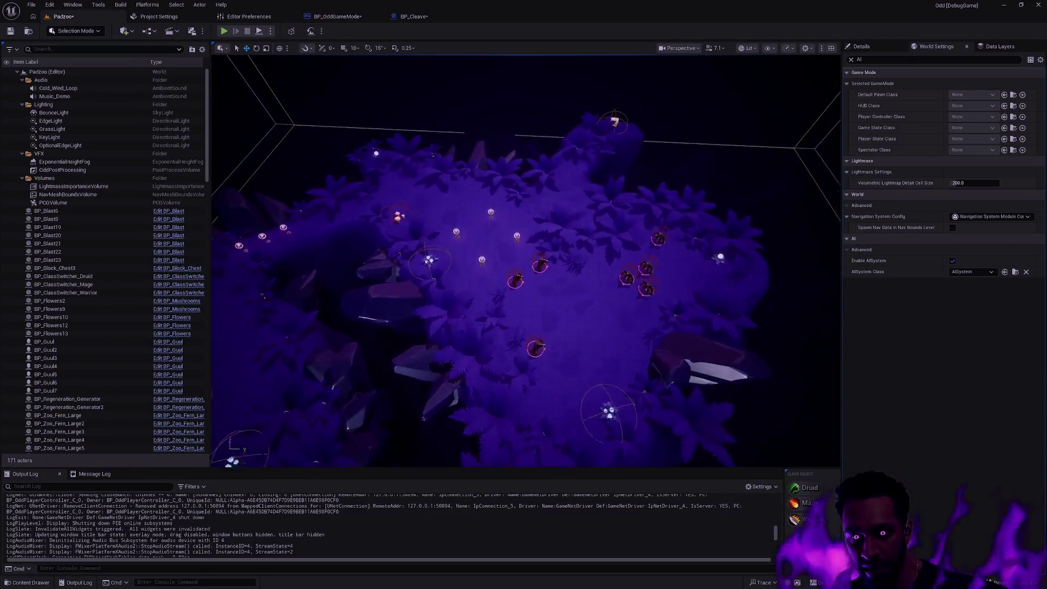
scroll(555, 337, "up", 3)
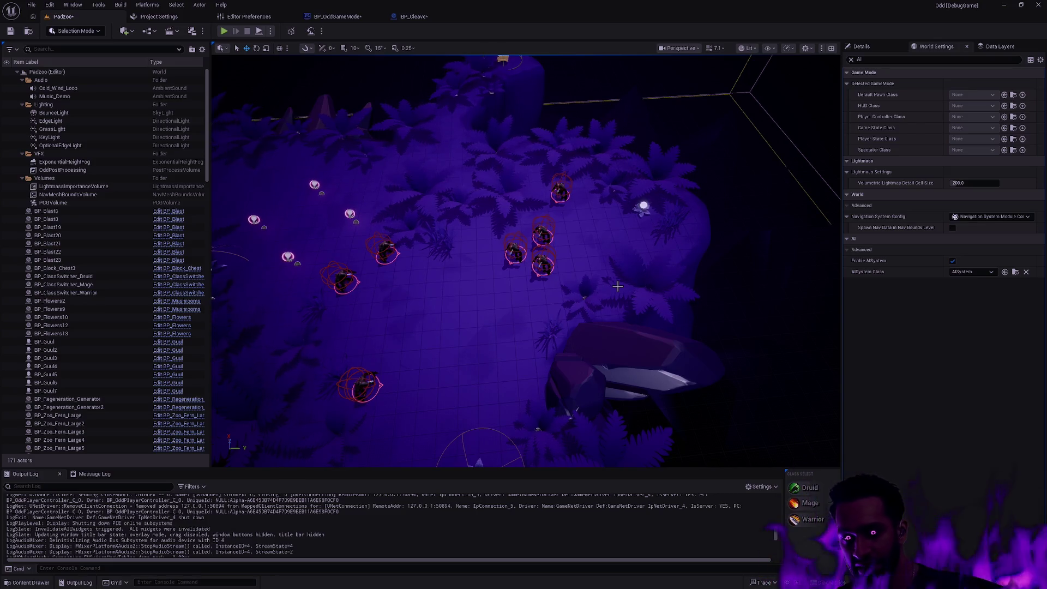
scroll(580, 273, "down", 3)
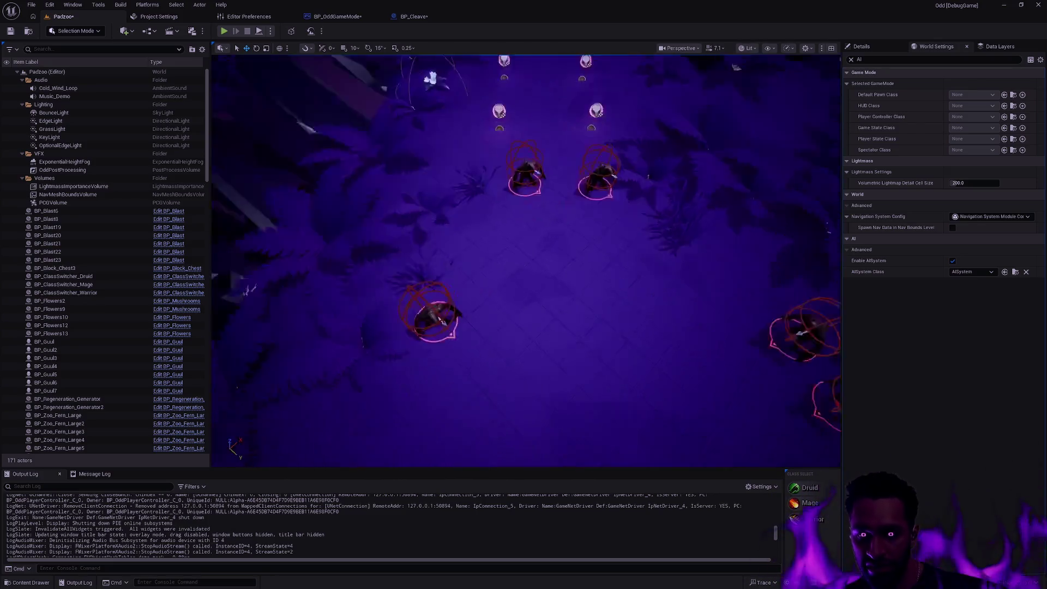
scroll(674, 322, "down", 1)
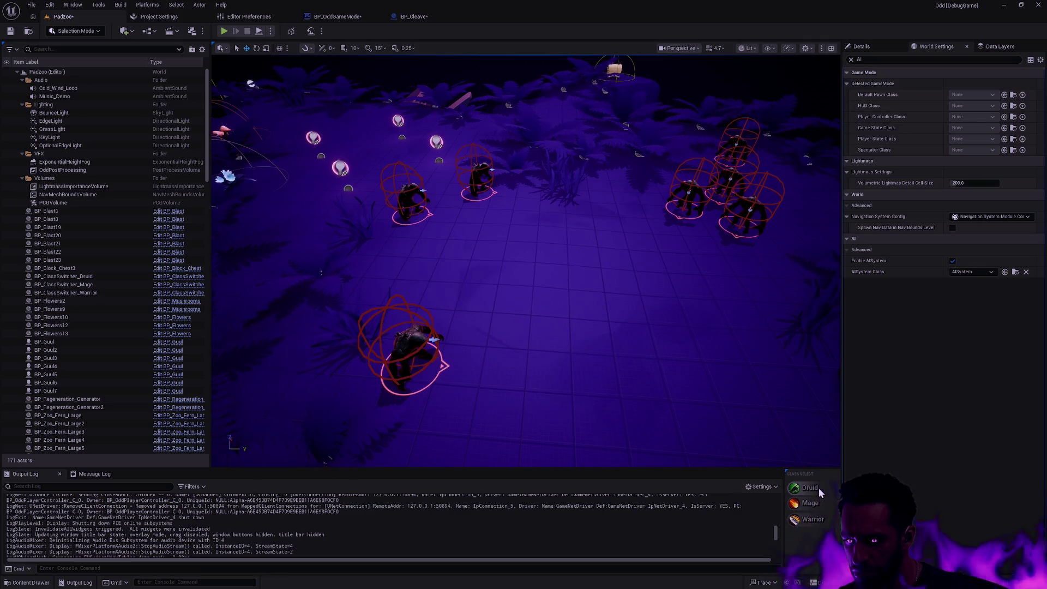
left_click(271, 31)
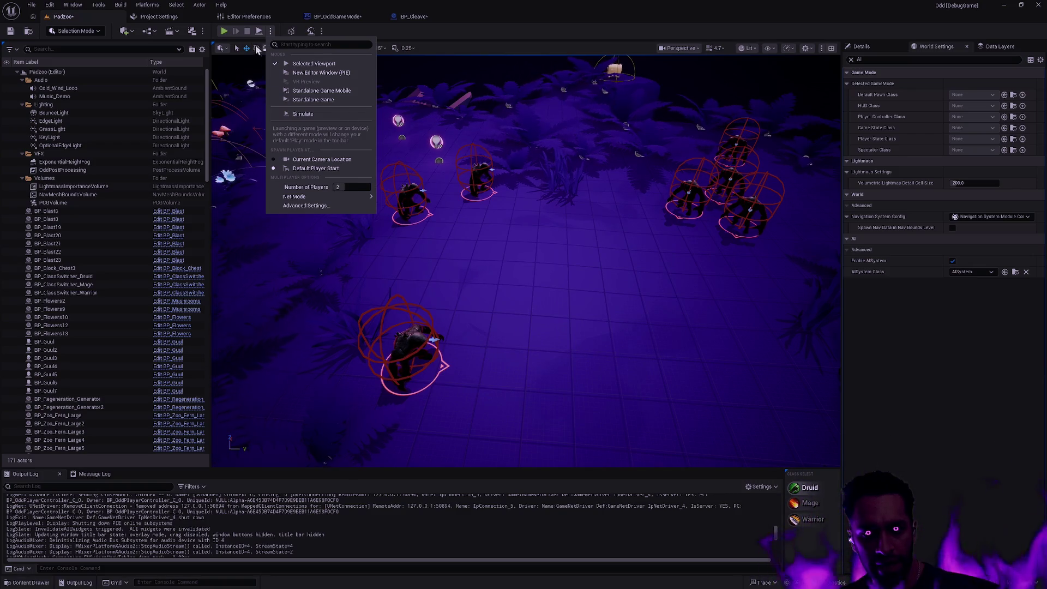
left_click(225, 31)
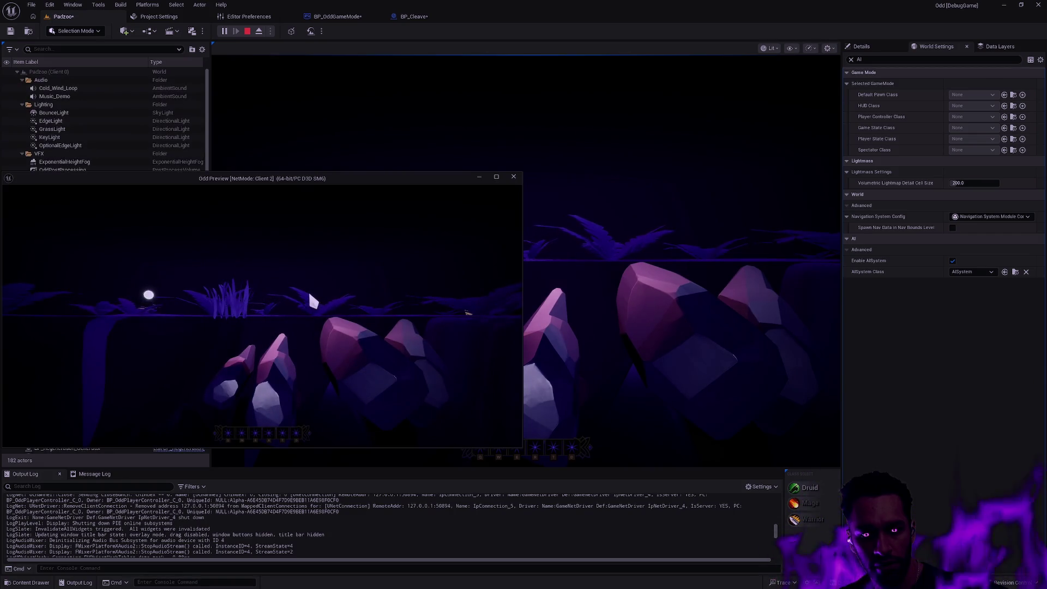
key("Escape")
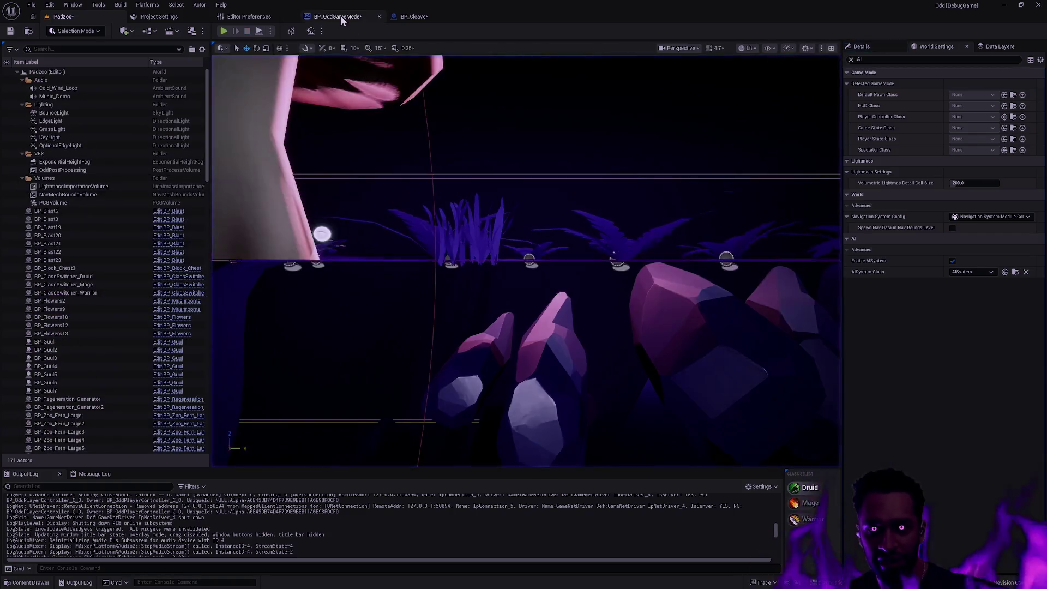
Set BP_OddGameMode's Default Pawn Class to BP_Druid, then view Padzoo from overhead
left_click(342, 17)
left_click(925, 216)
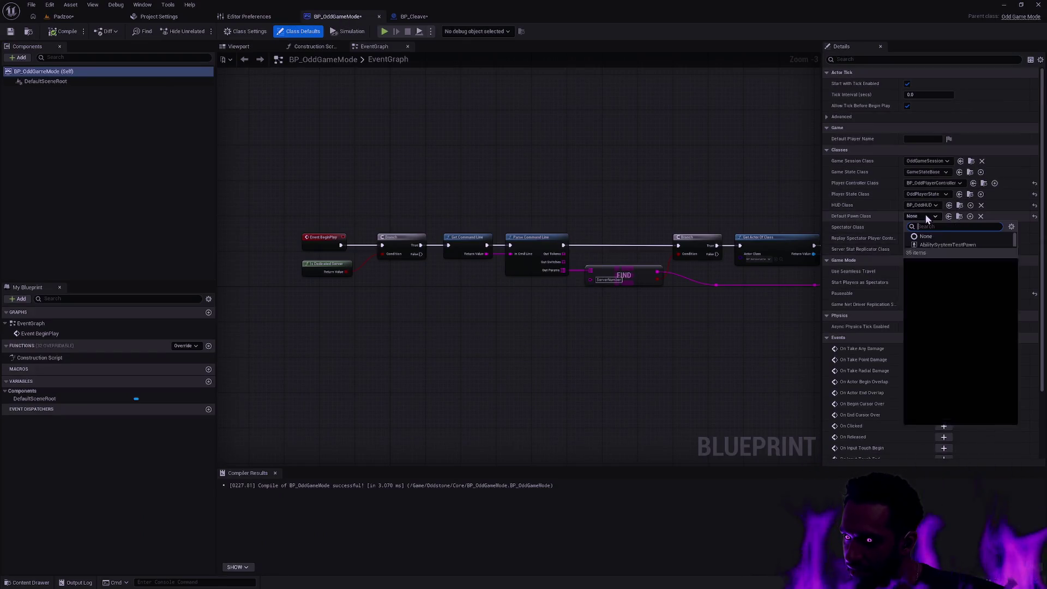
left_click(944, 269)
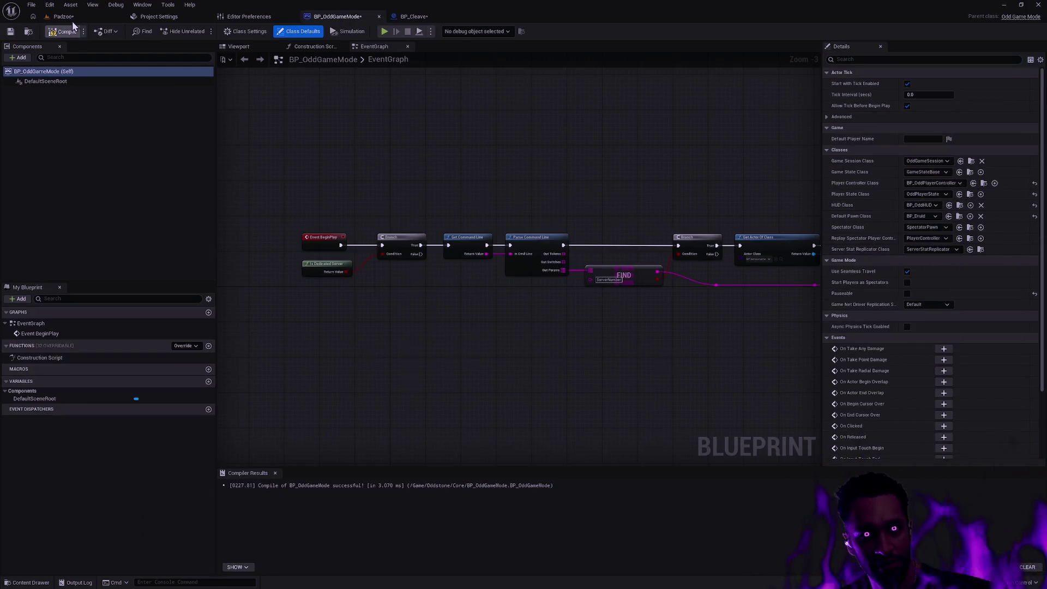
left_click(662, 391)
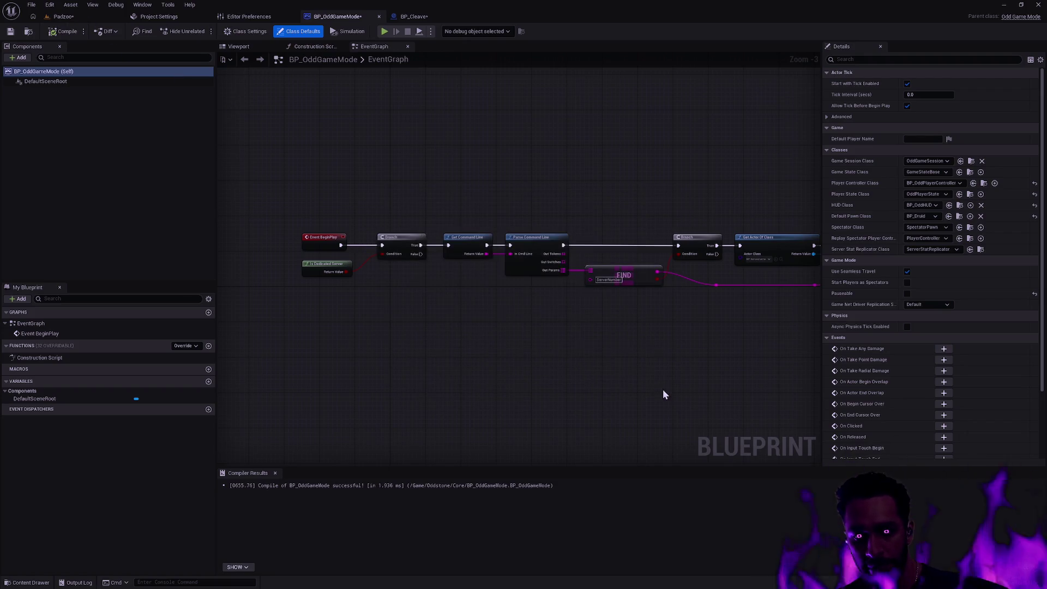
left_click(63, 17)
left_click_drag(715, 248, 714, 248)
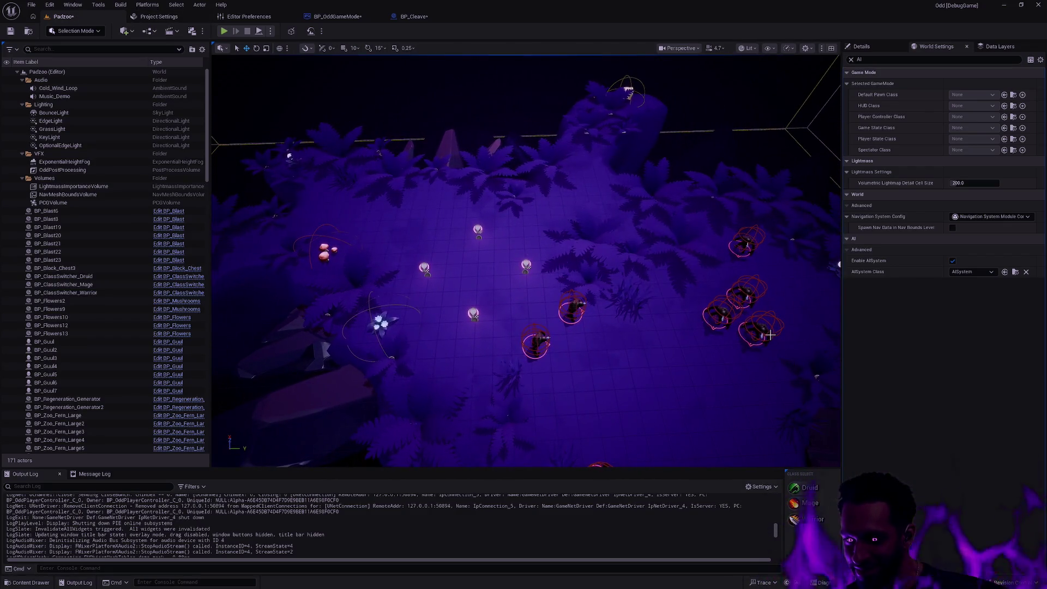
key("alt+p")
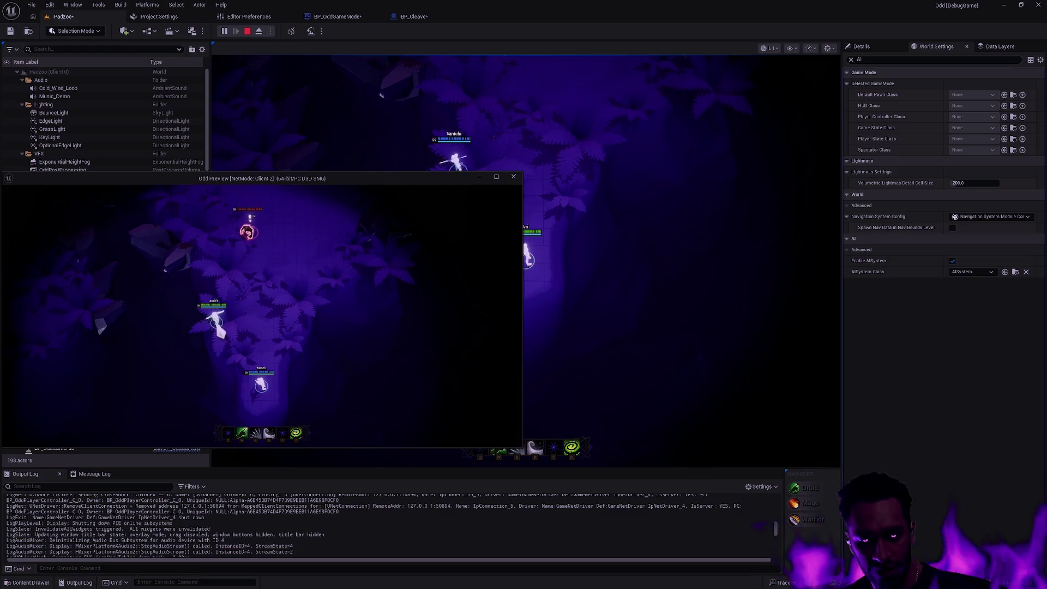
left_click(655, 331)
key("F11")
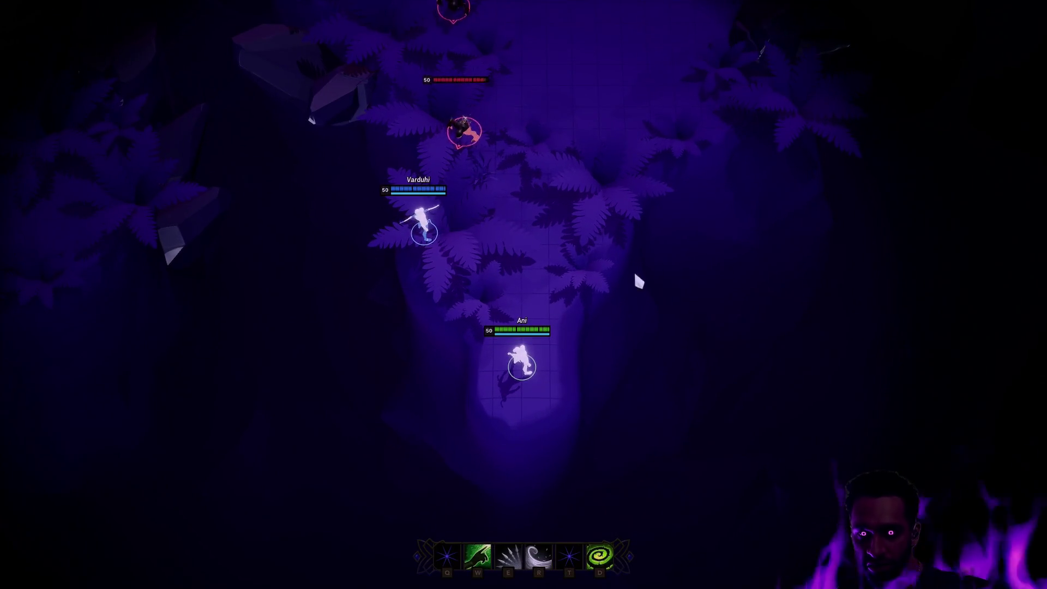
right_click(583, 379)
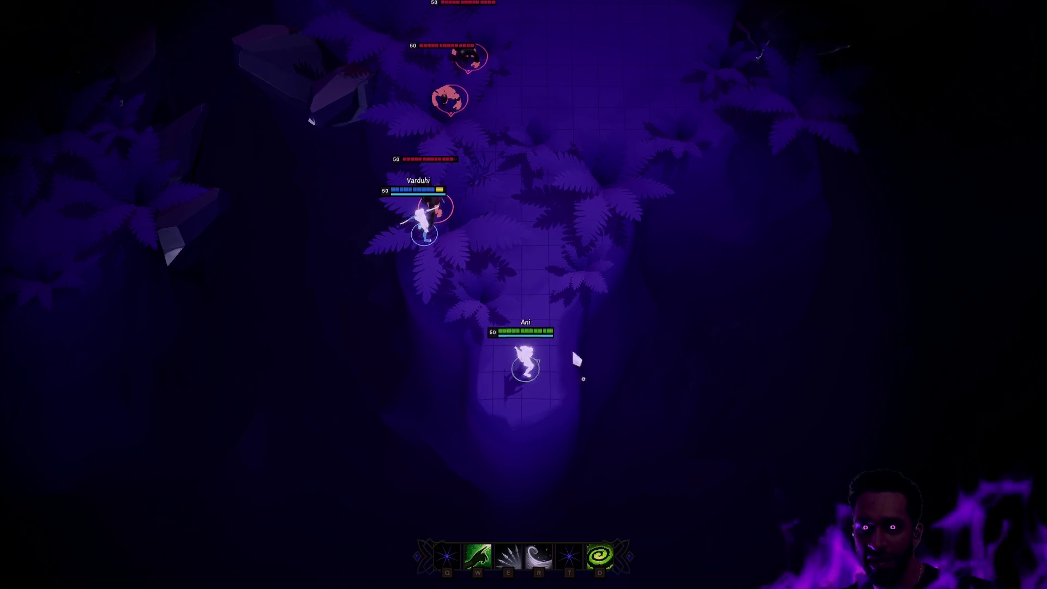
right_click(479, 211)
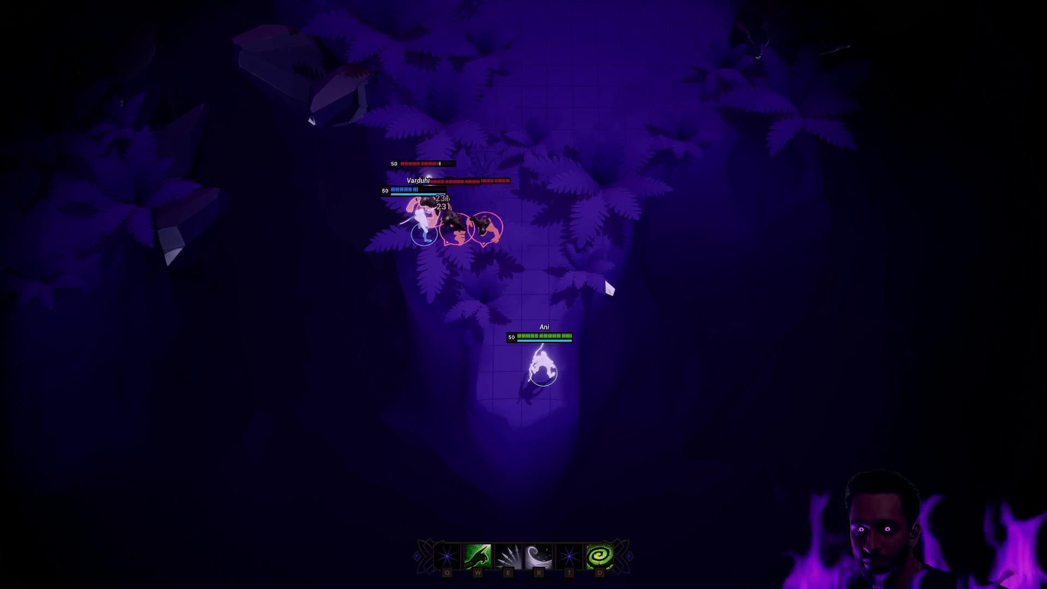
right_click(592, 184)
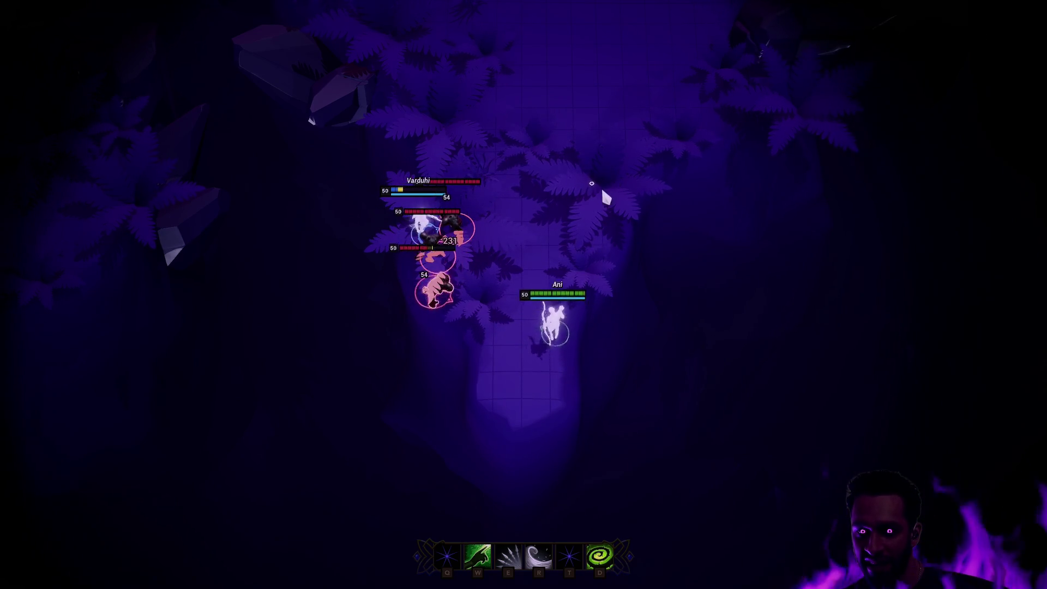
key("Escape")
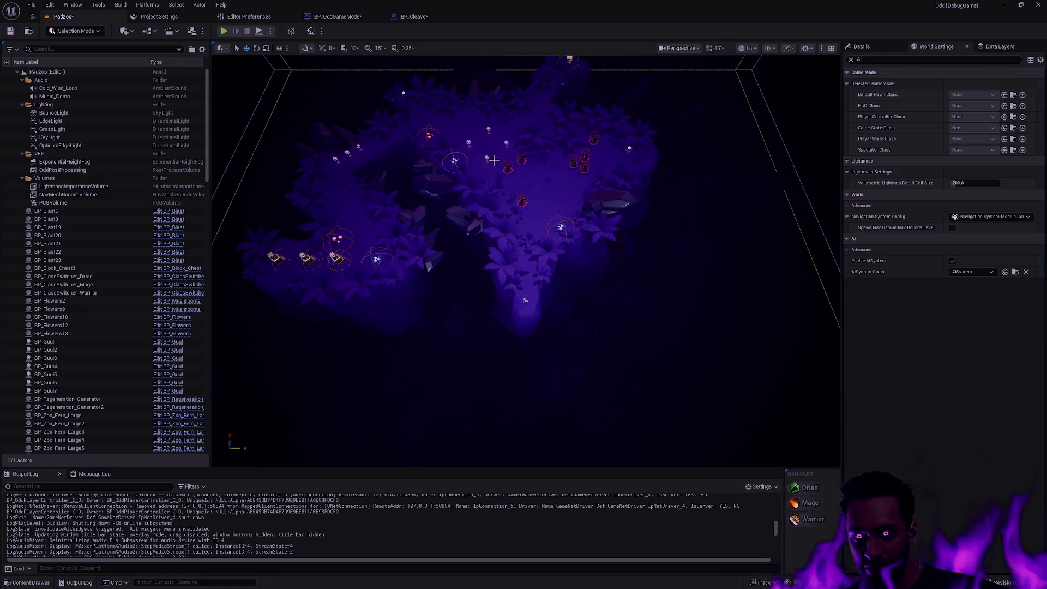
Select and then deselect BP_Guul6 in the viewport, and launch a new Padzoo playtest
left_click(524, 199)
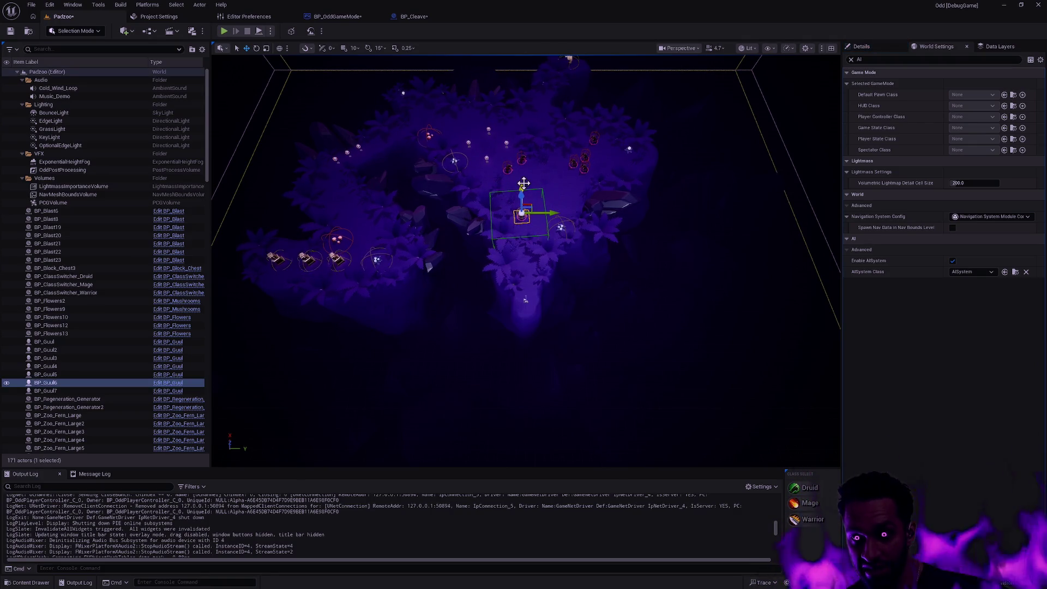
left_click(524, 183)
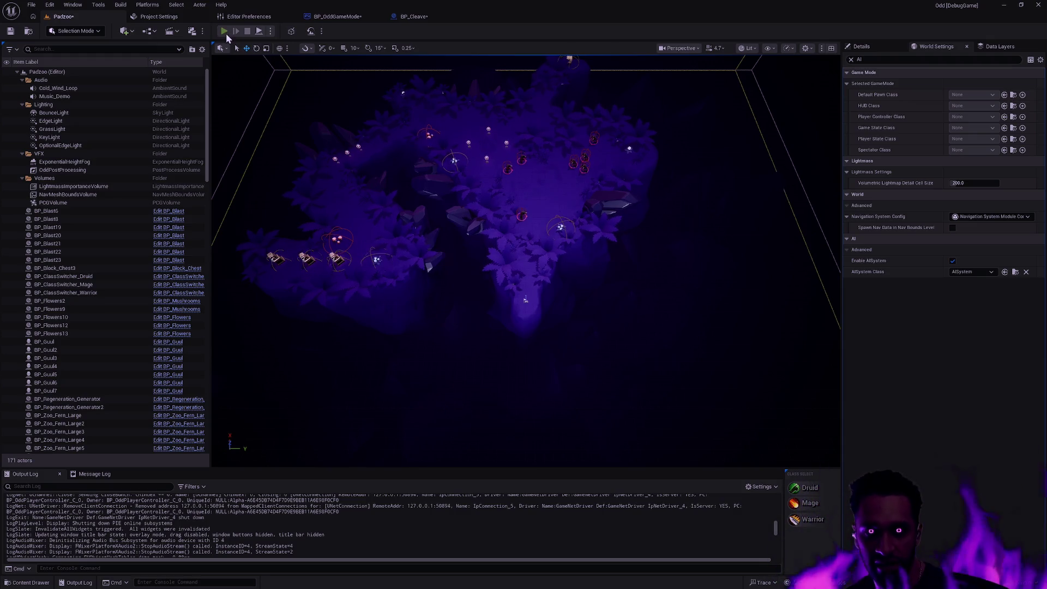
left_click(224, 32)
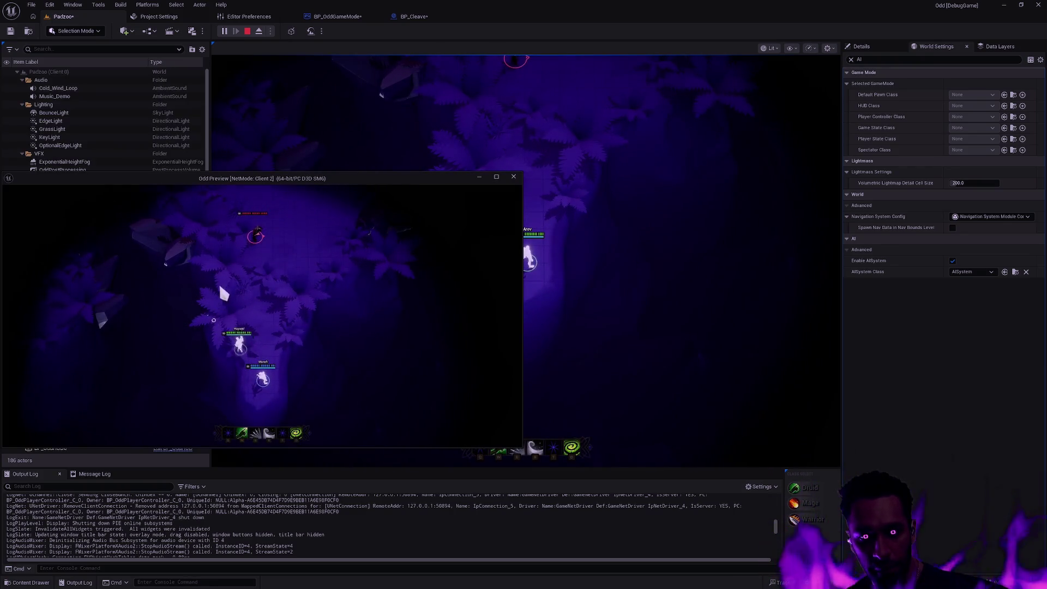
Walk the archer hero toward the enemy and fire two bowshots at it
left_click(675, 359)
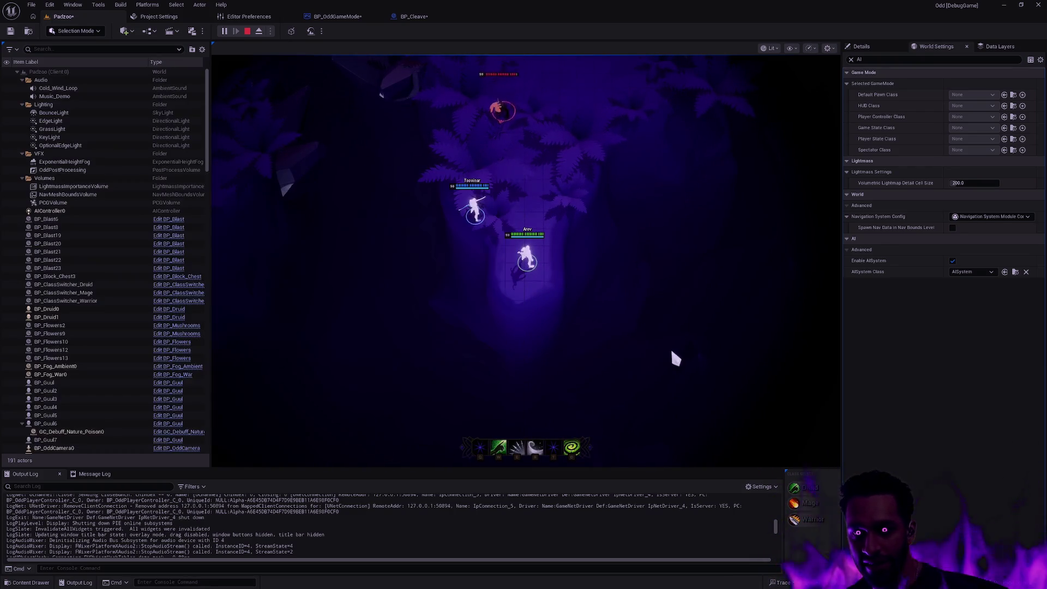
left_click(580, 292)
left_click(559, 216)
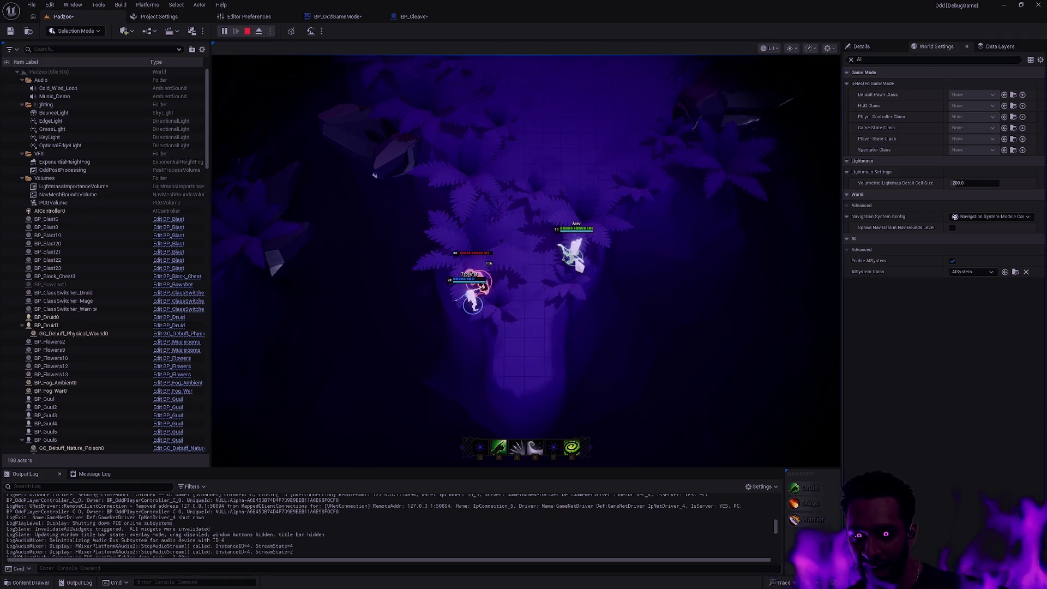
left_click(491, 252)
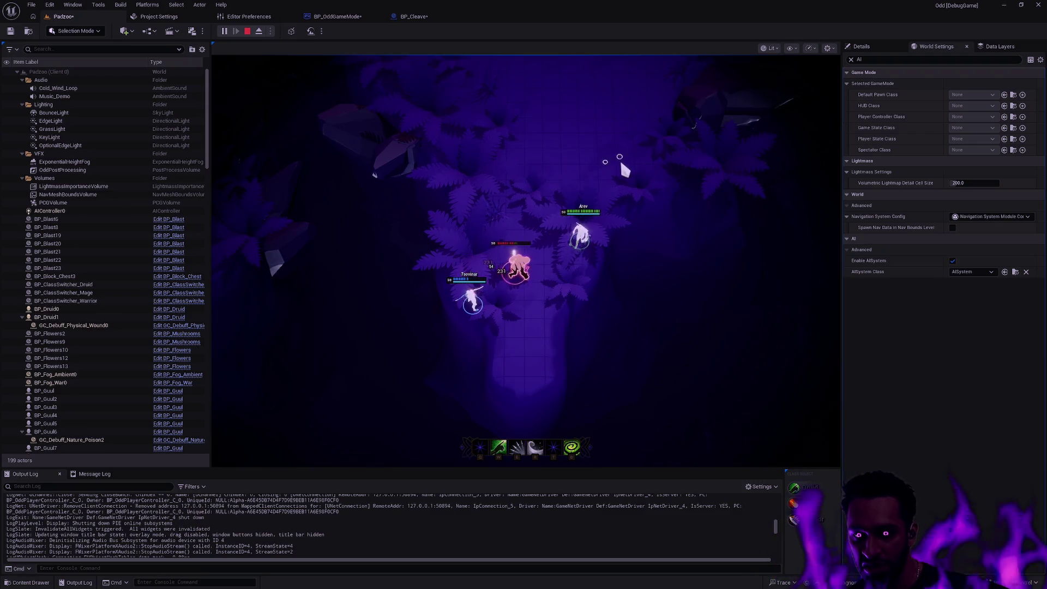
Keep the hero circling around the enemy, then end the playtest
left_click(611, 161)
left_click(460, 292)
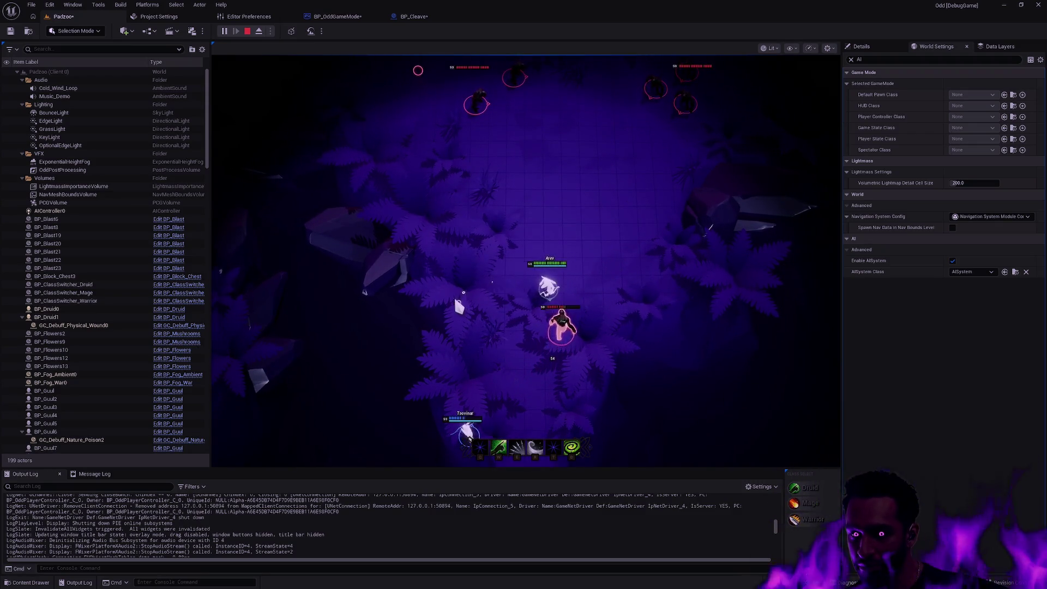
left_click(560, 421)
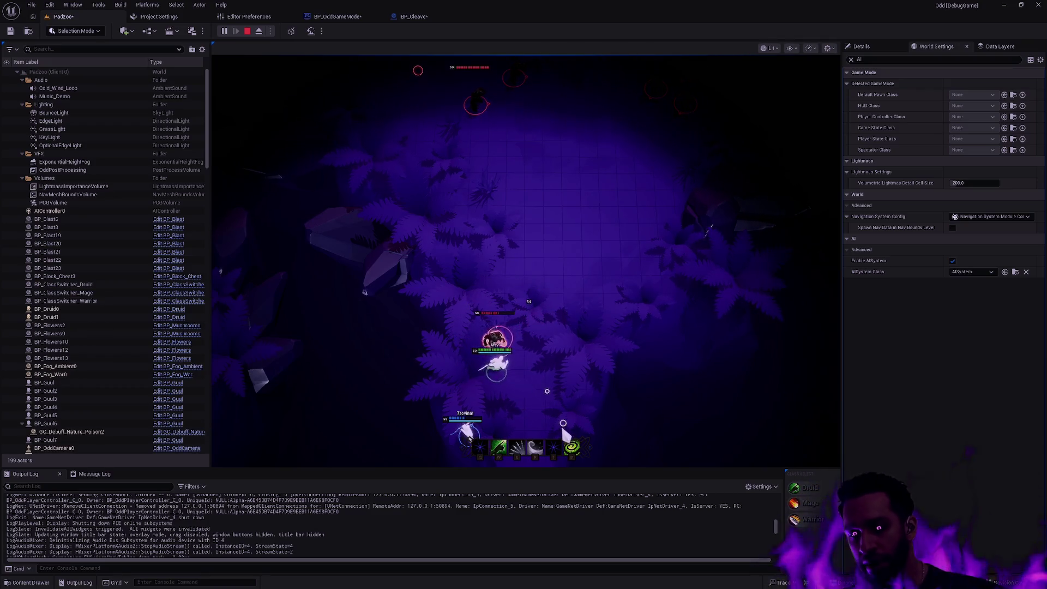
left_click(606, 313)
left_click(553, 235)
left_click(509, 245)
left_click(483, 305)
left_click(480, 386)
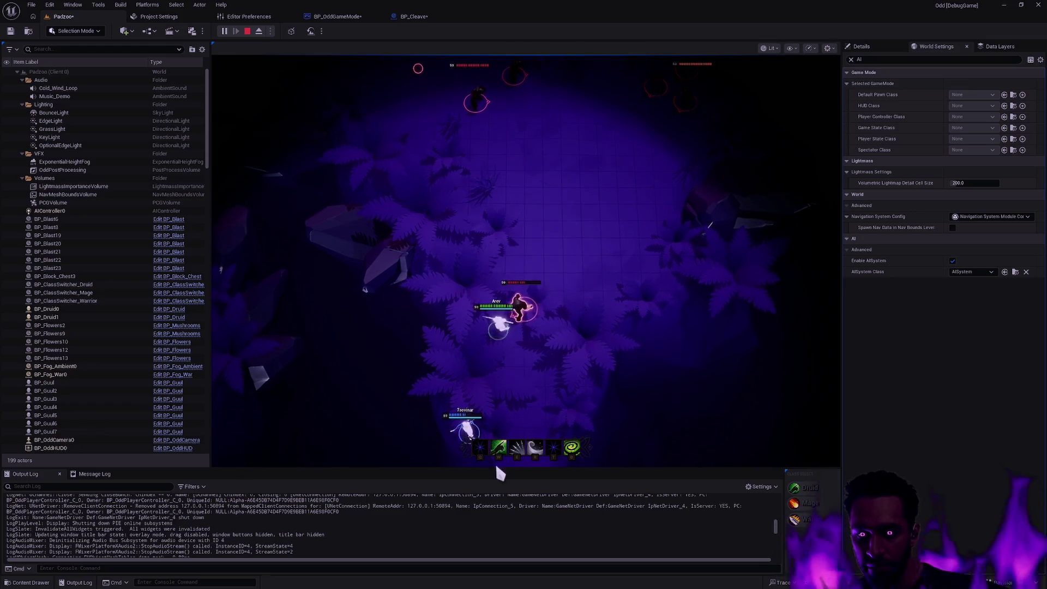
left_click(552, 340)
left_click(593, 307)
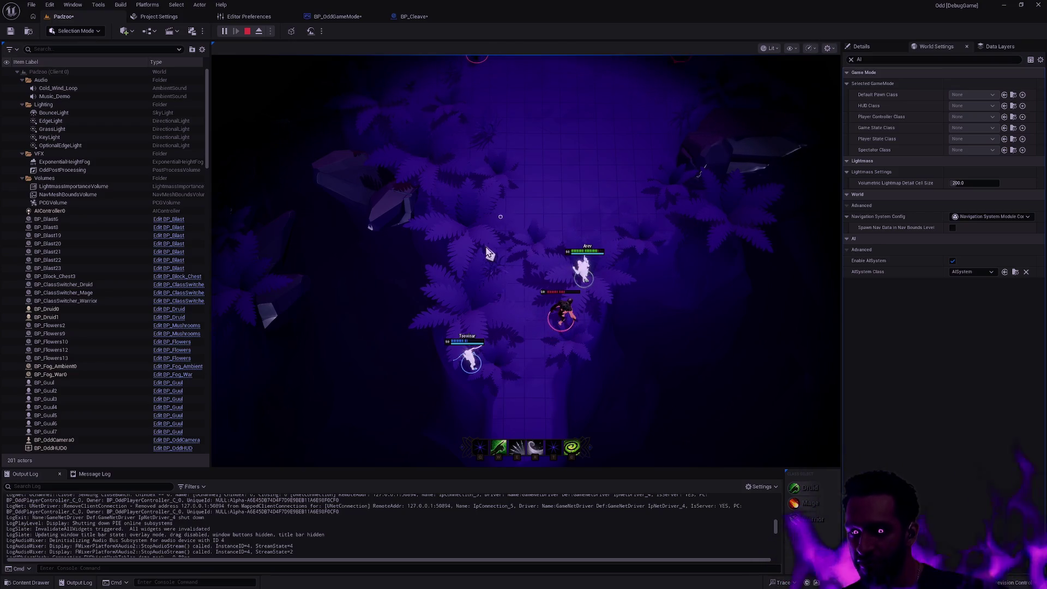
key("Escape")
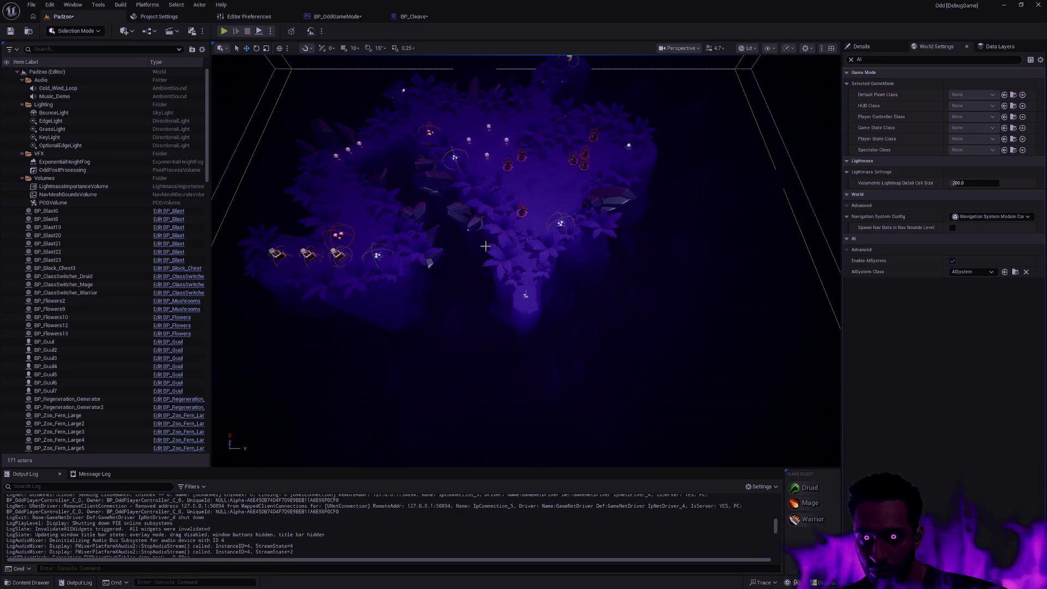
key("alt+p")
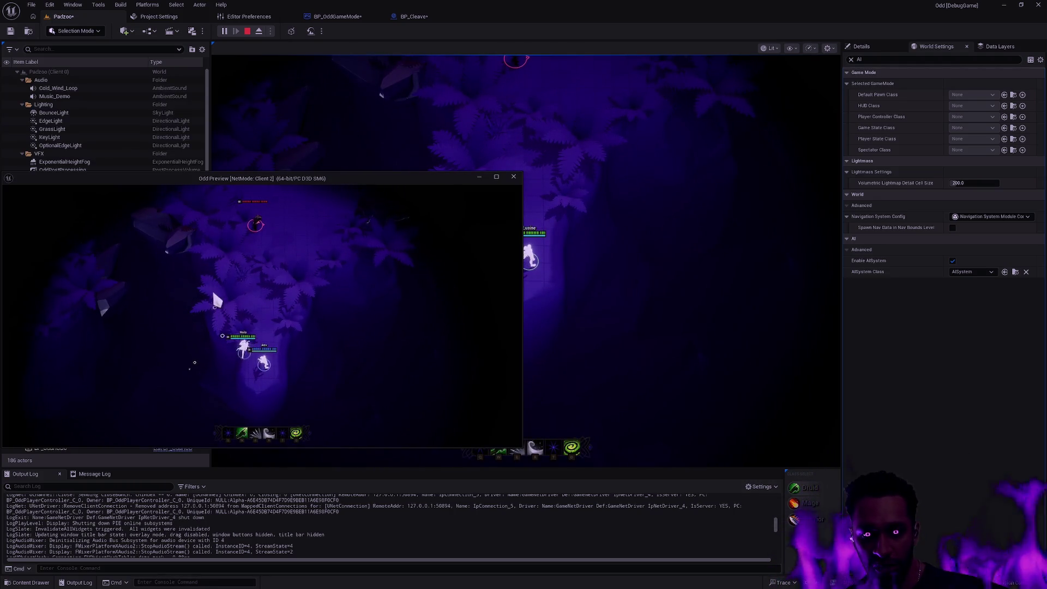
left_click(649, 355)
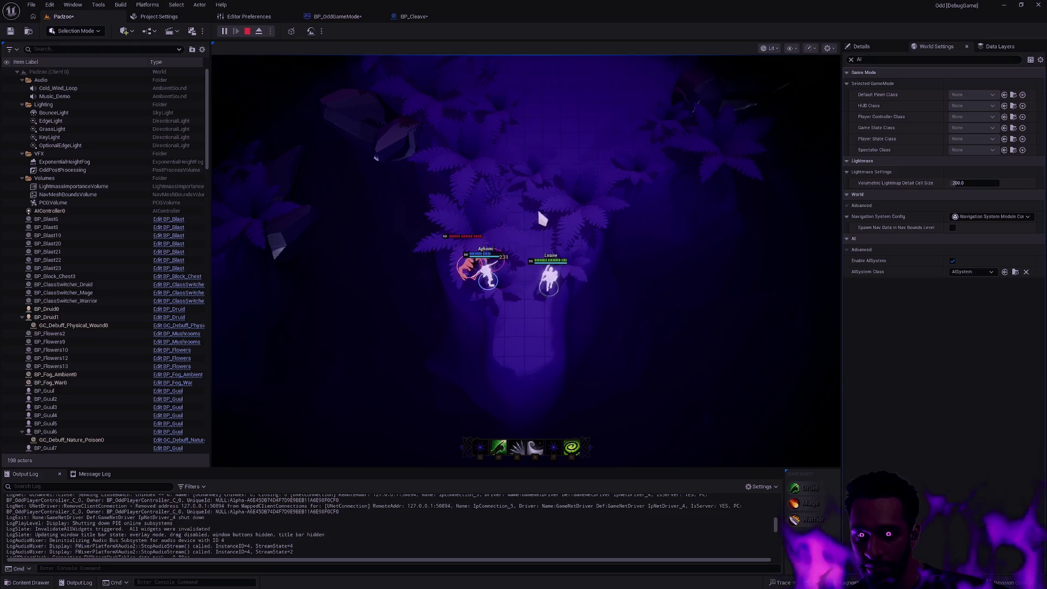
right_click(579, 129)
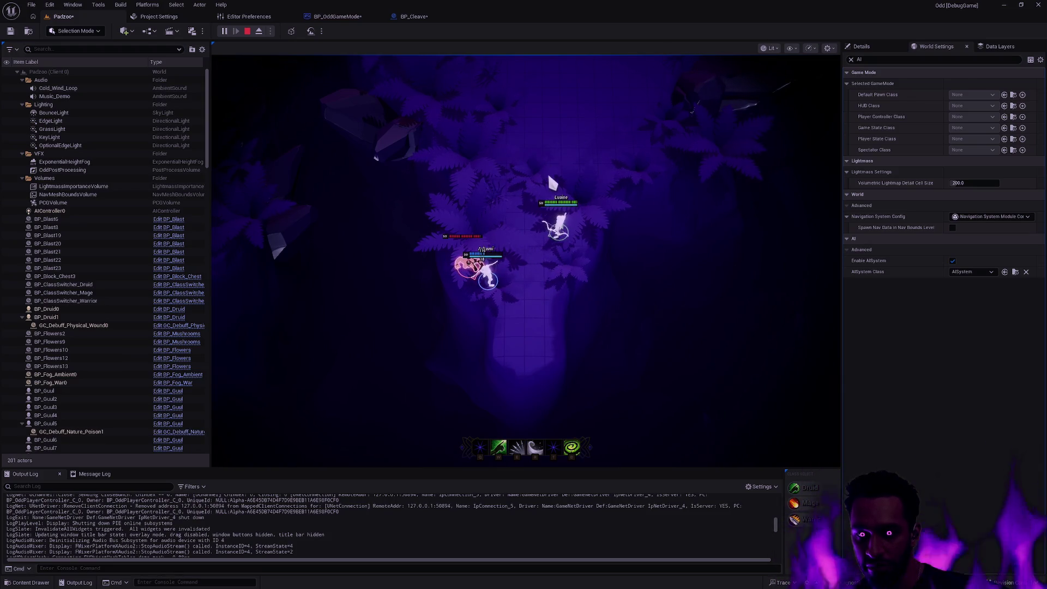
right_click(609, 142)
key("Escape")
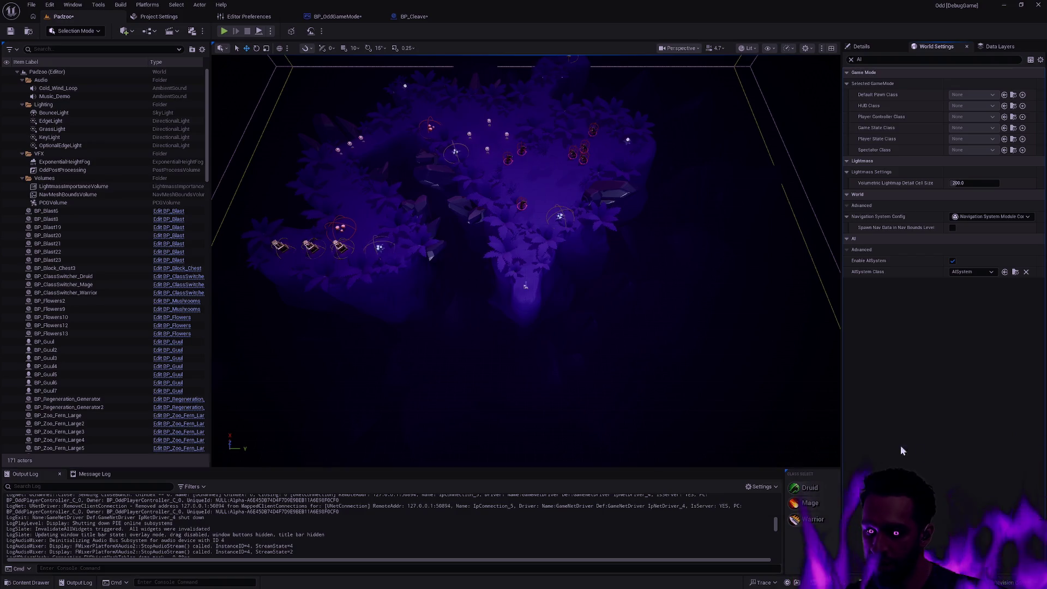
Set BP_OddGameMode's Default Pawn Class to BP_Warrior
left_click(343, 17)
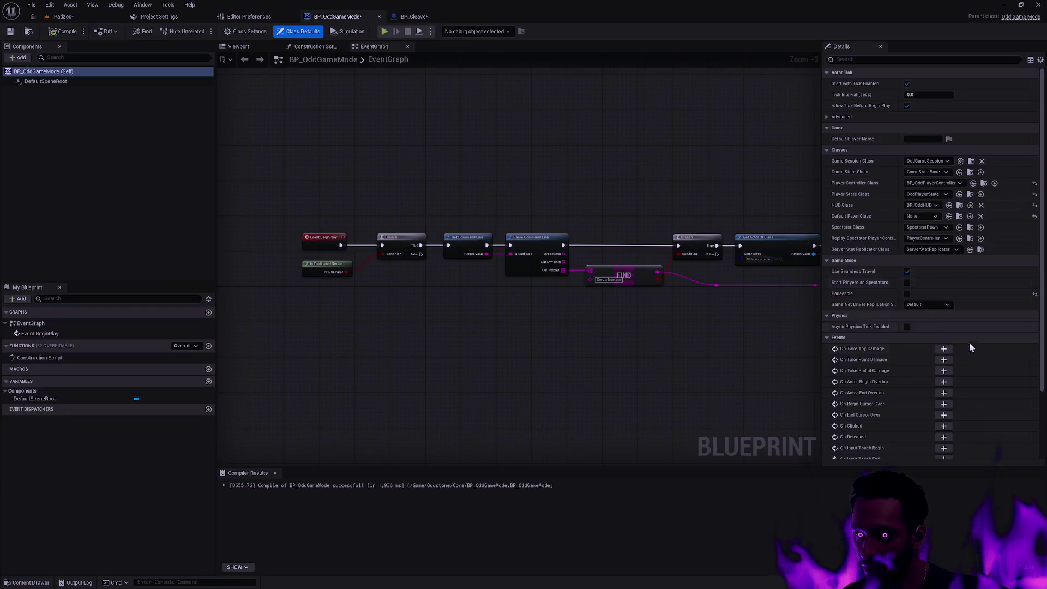
left_click(927, 216)
scroll(949, 322, "down", 5)
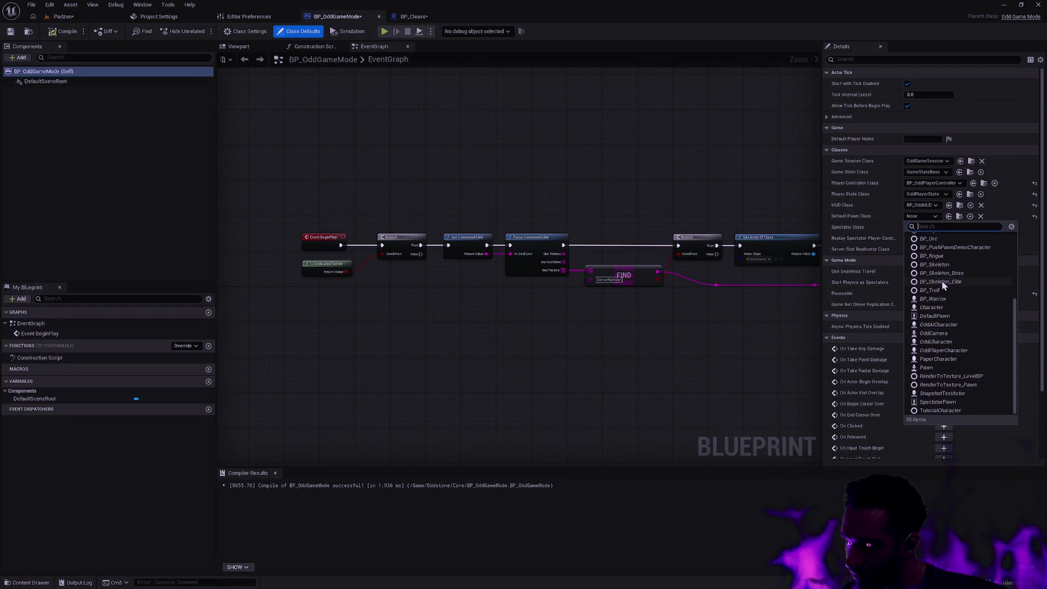
left_click(944, 299)
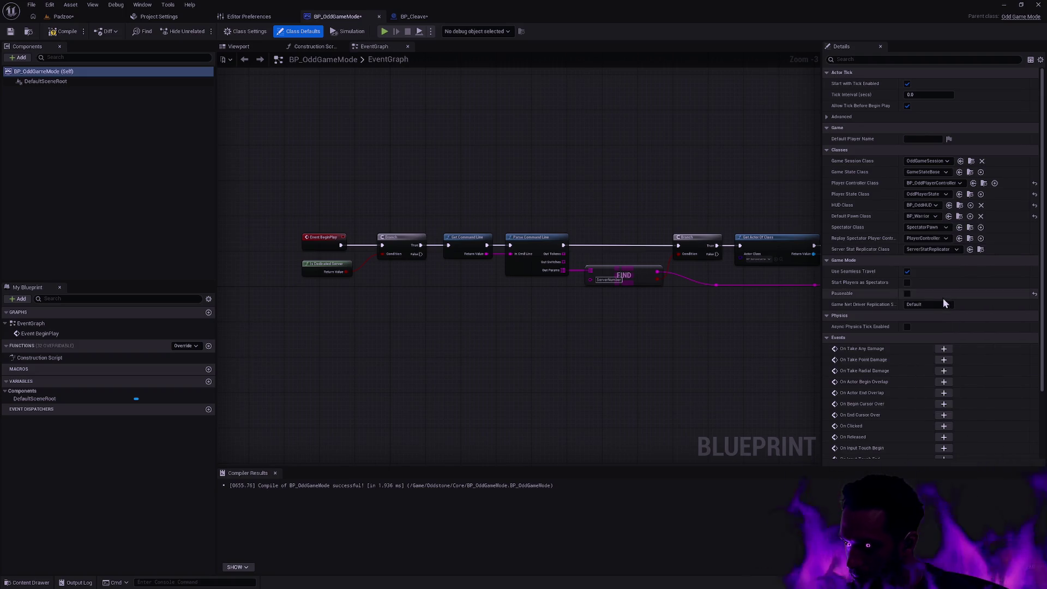
Save the game mode blueprint, skip the checkout, and return to the Padzoo level
left_click(10, 31)
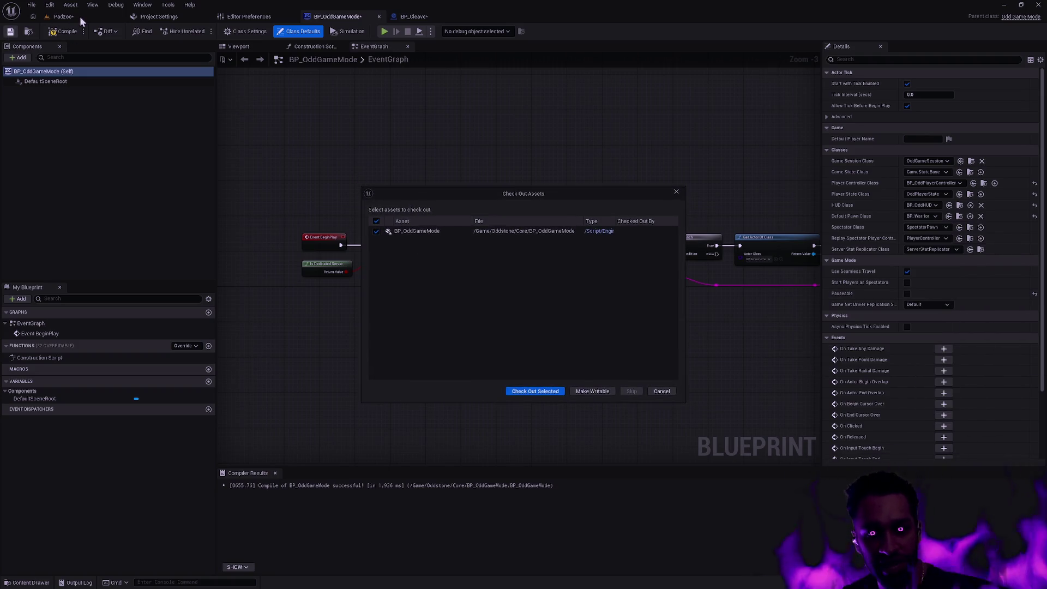
left_click(661, 391)
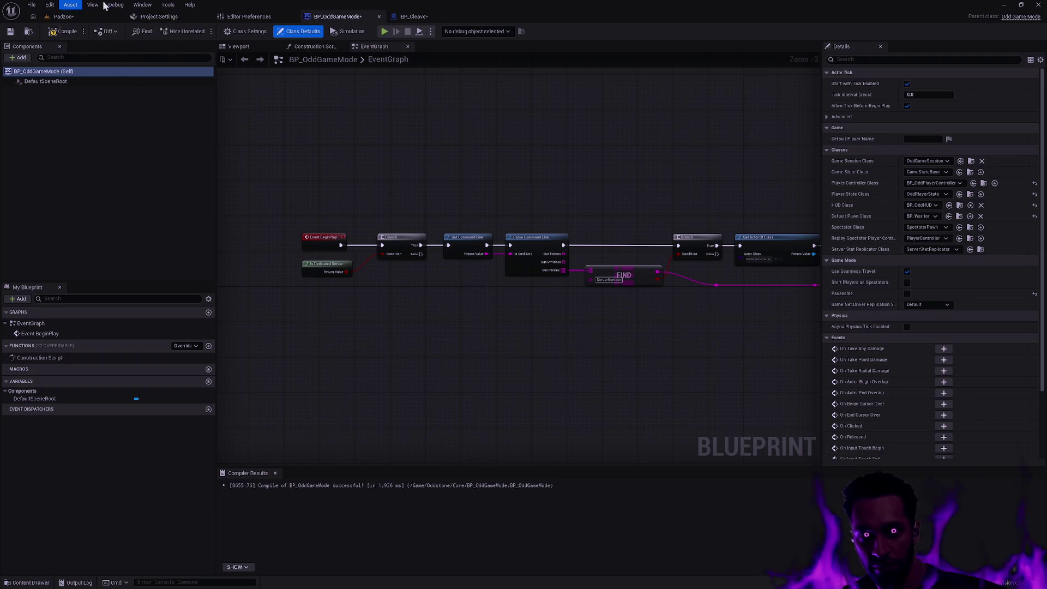
left_click(63, 16)
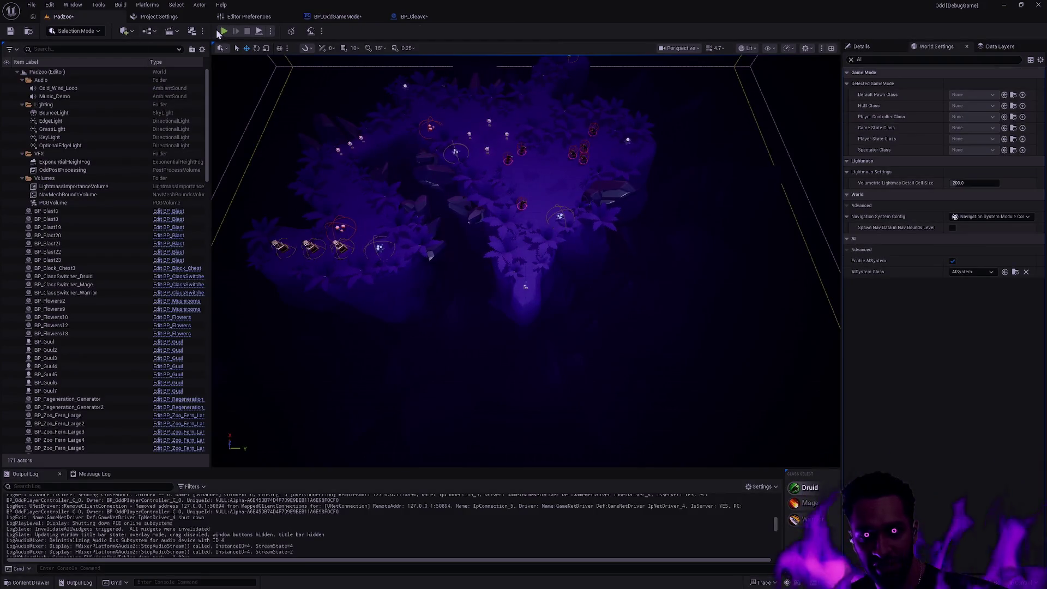
Restart Padzoo as a single-player session in the main viewport after checking the Play options
left_click(223, 31)
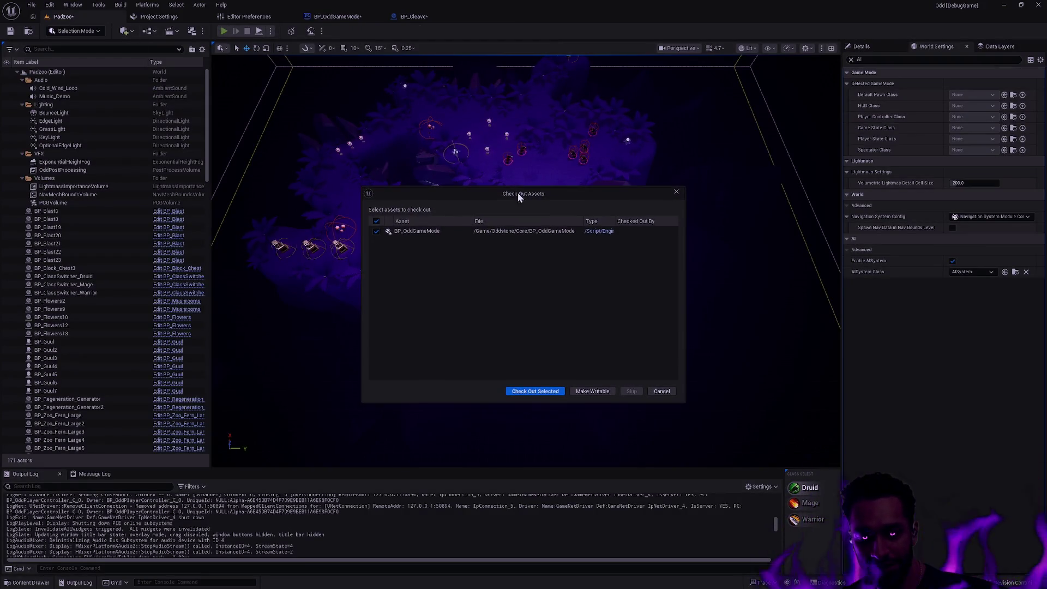
left_click(662, 392)
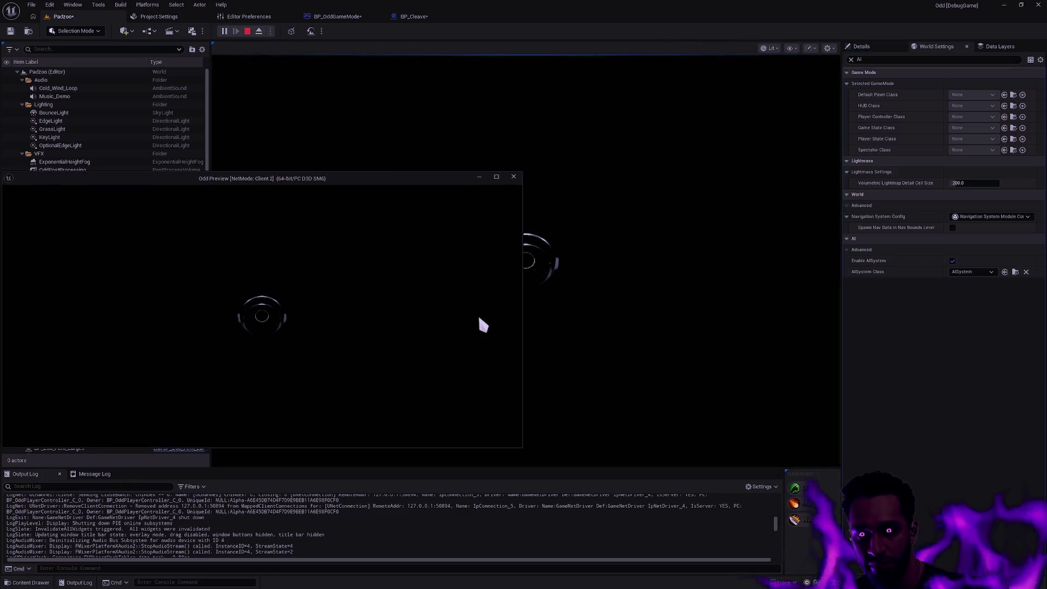
key("Escape")
left_click(270, 31)
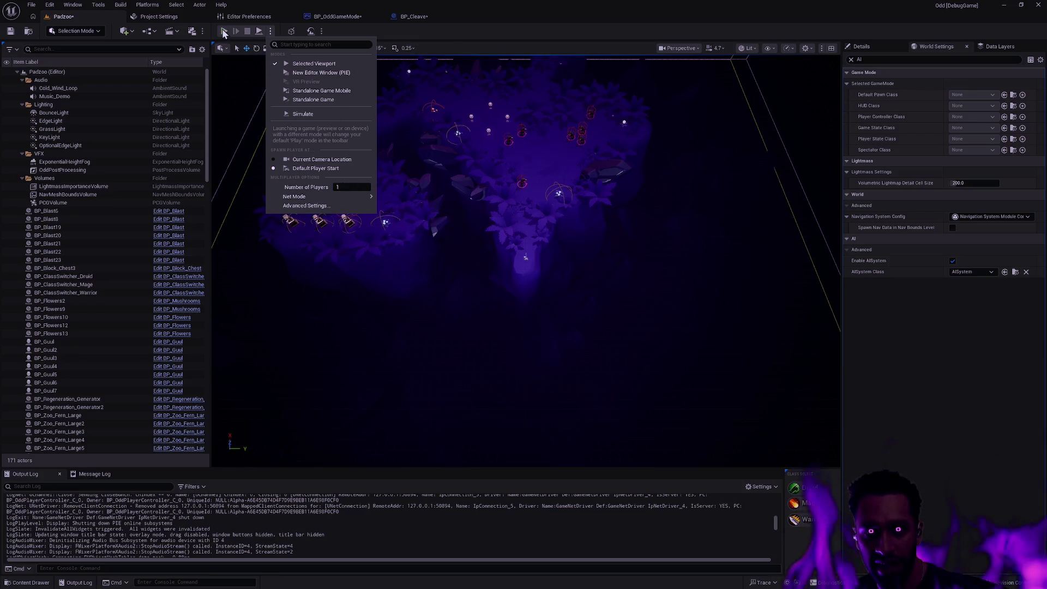
left_click(394, 30)
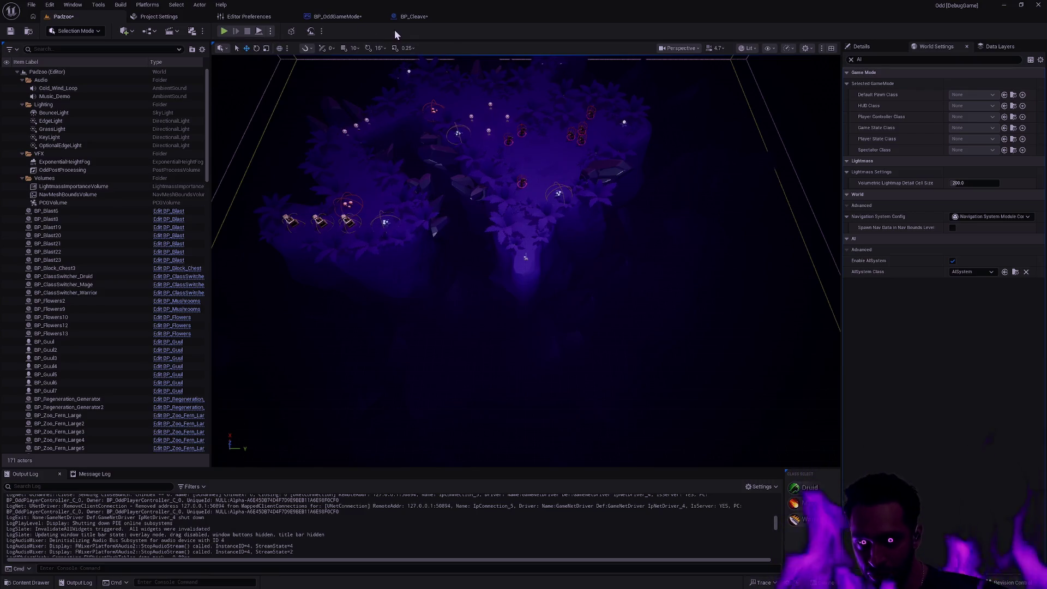
left_click(225, 31)
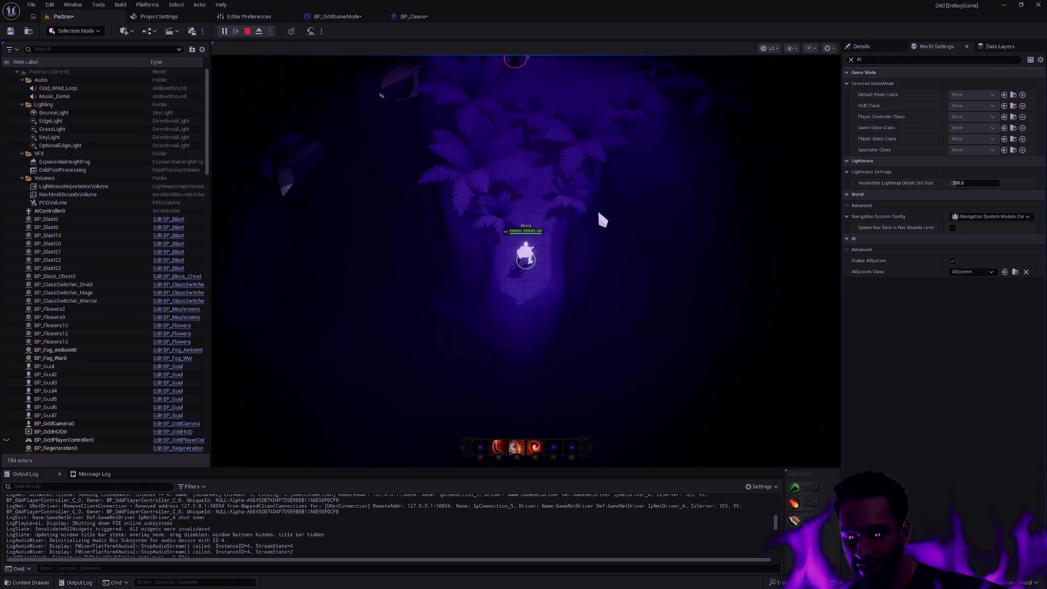
Play fullscreen, move toward the enemy and attack it, then end that session
key("F11")
left_click(672, 314)
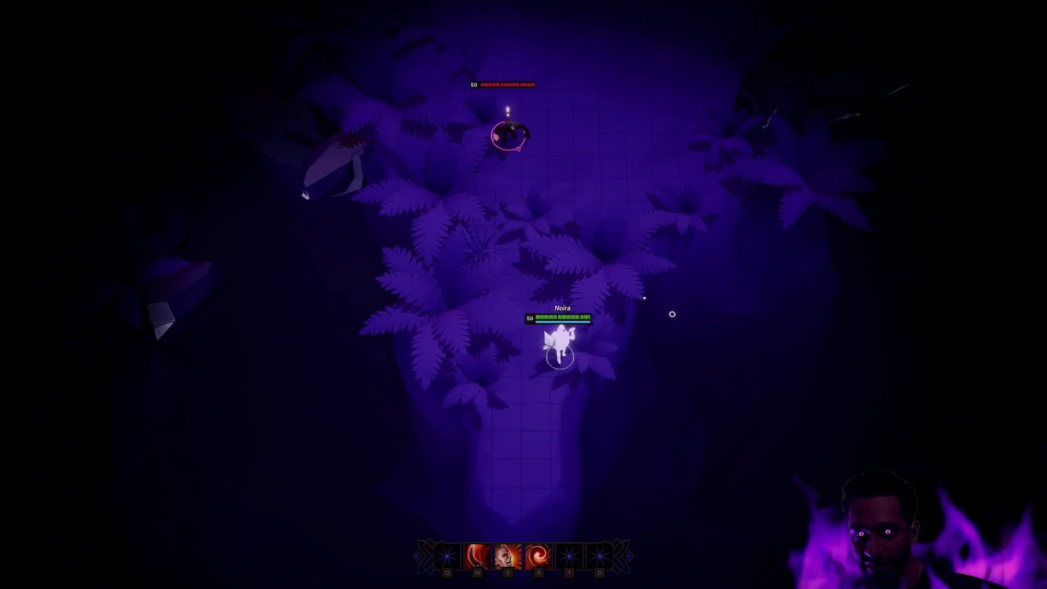
left_click(487, 362)
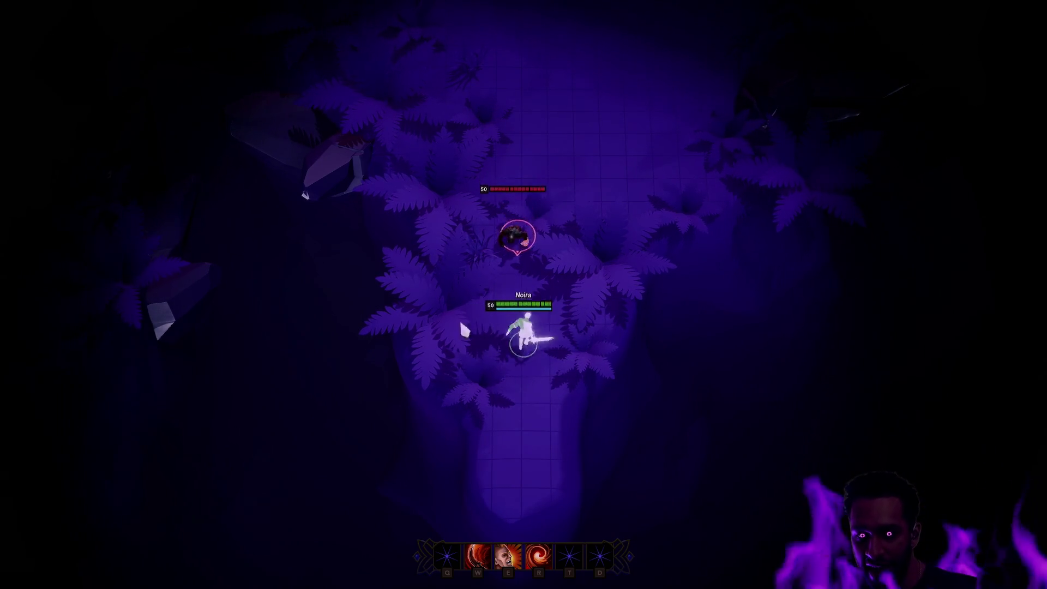
key("Escape")
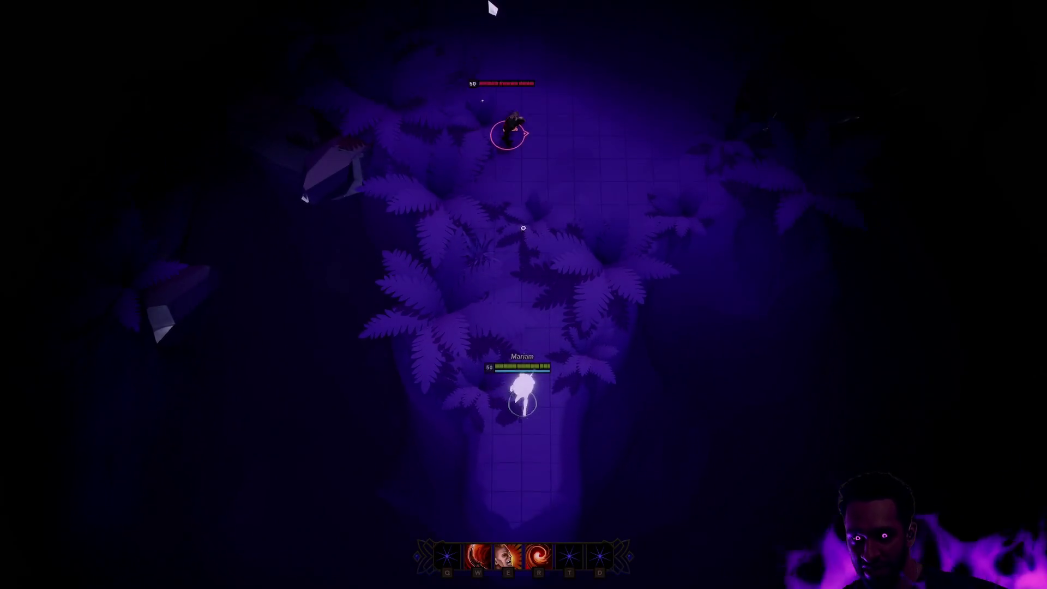
Move the character up to the enemy, hit it with the W skill, then stop playing
right_click(645, 292)
right_click(419, 333)
right_click(634, 312)
key("w")
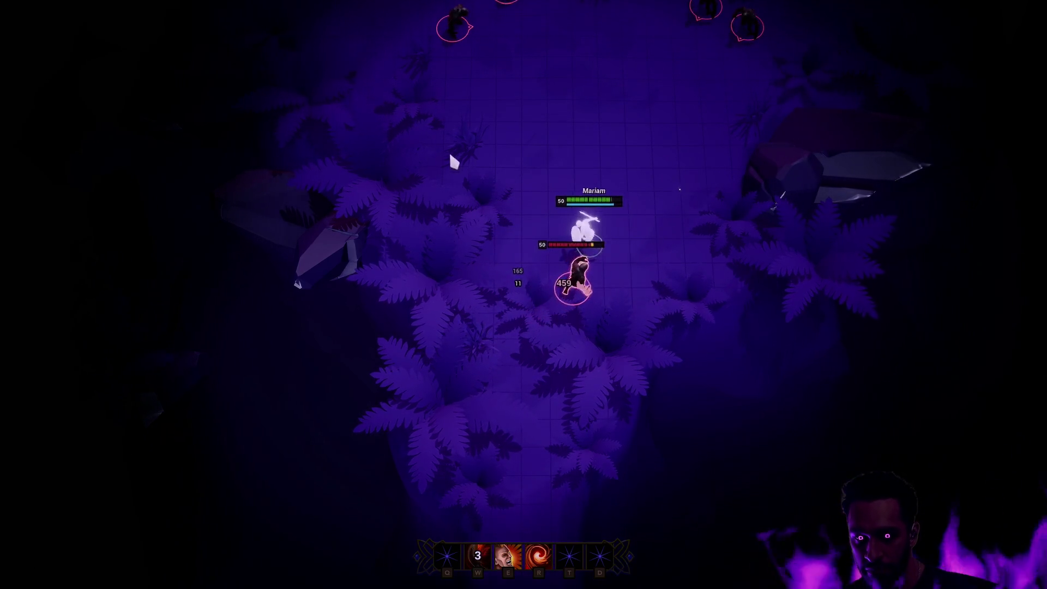
right_click(655, 175)
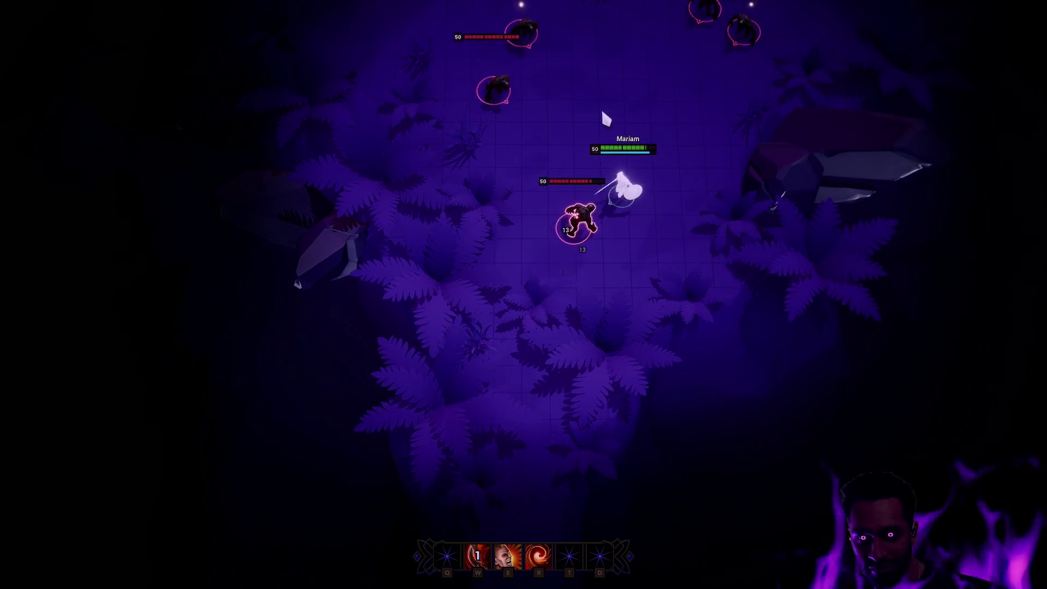
key("Escape")
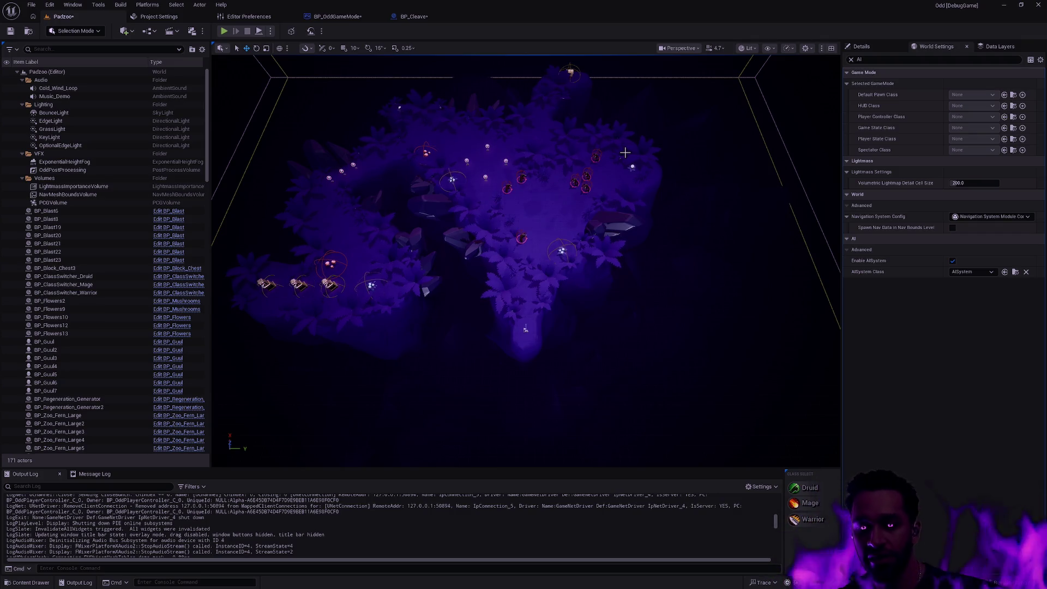
Fly the viewport camera around to inspect the Padzoo level layout up close
scroll(643, 94, "up", 3)
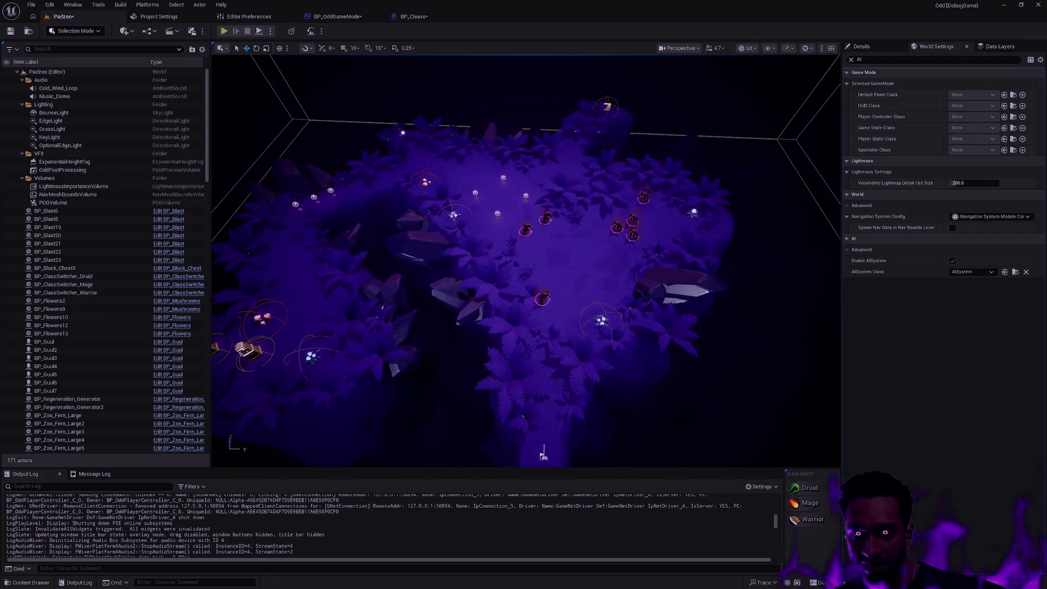
scroll(564, 258, "up", 5)
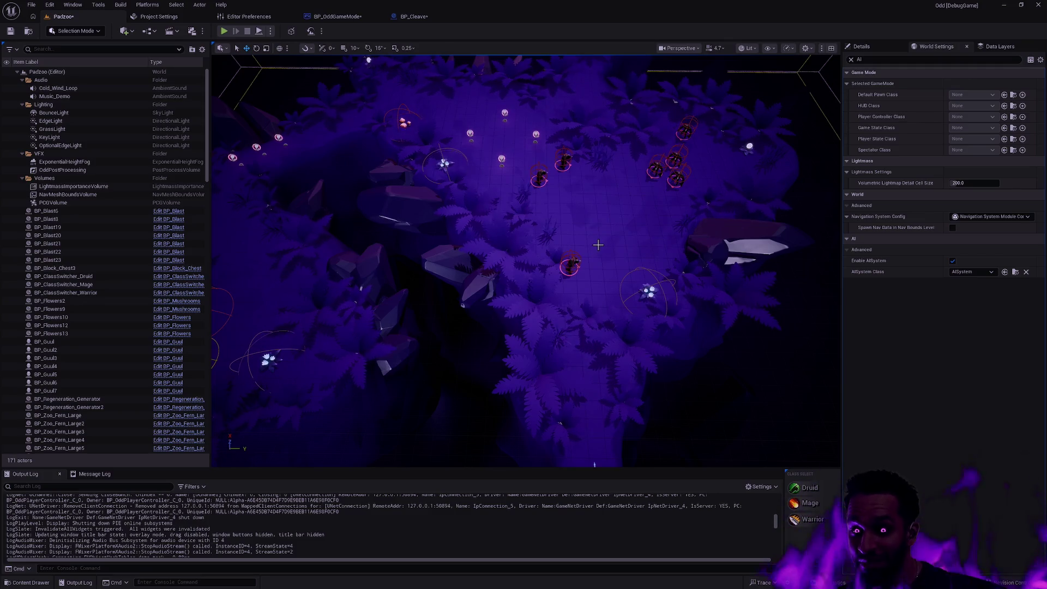
scroll(594, 246, "down", 2)
left_click_drag(611, 256, 638, 255)
scroll(611, 256, "down", 1)
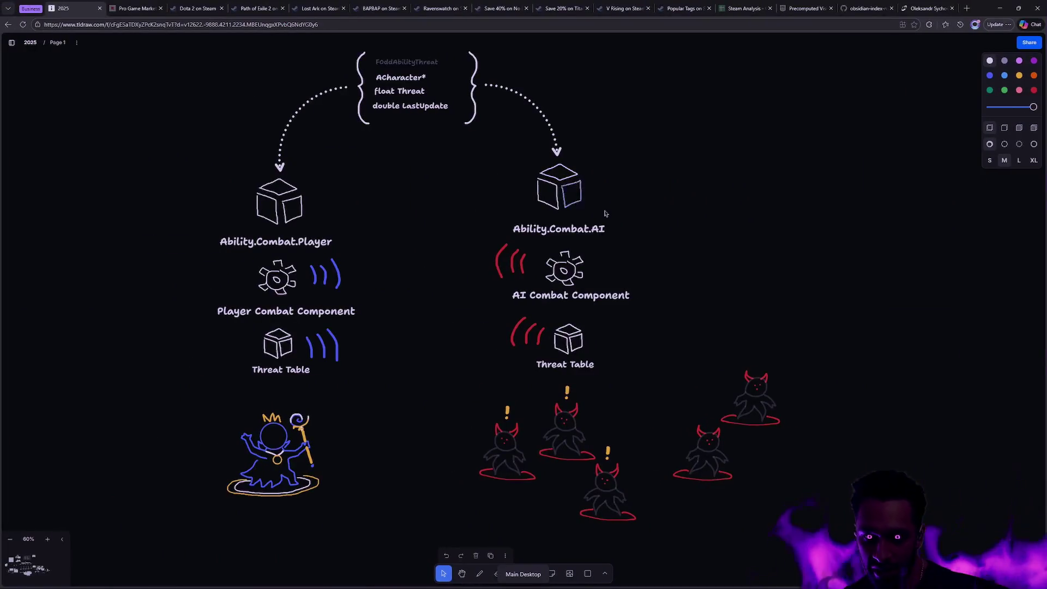
scroll(605, 213, "down", 10)
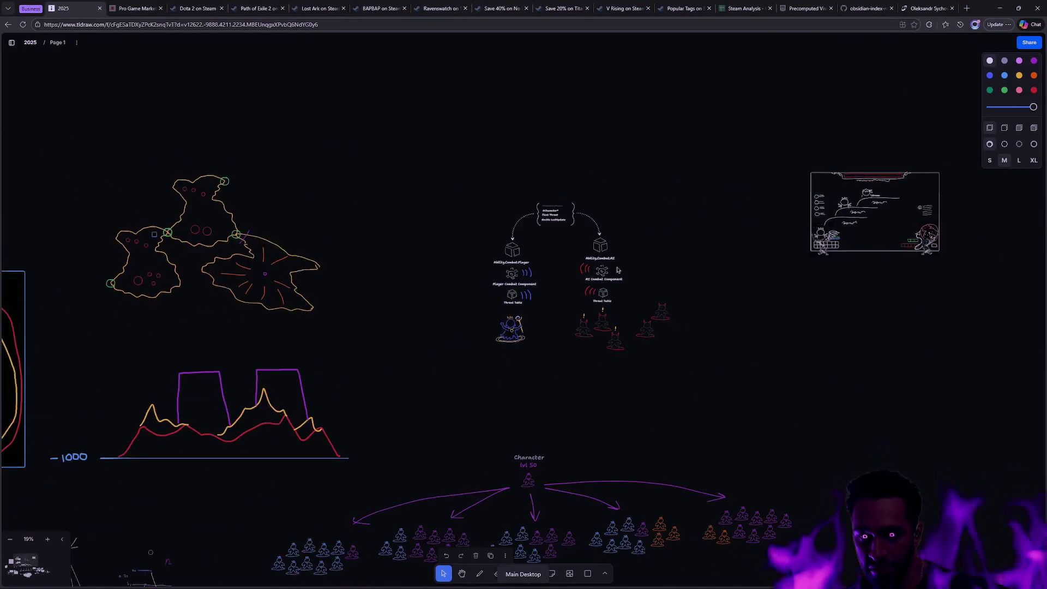
Switch from the 2025 board to the 2026 board using the boards sidebar
scroll(592, 247, "left", 5)
scroll(772, 155, "right", 8)
scroll(429, 241, "down", 3)
scroll(518, 230, "down", 5)
scroll(615, 222, "down", 2)
scroll(436, 207, "left", 5)
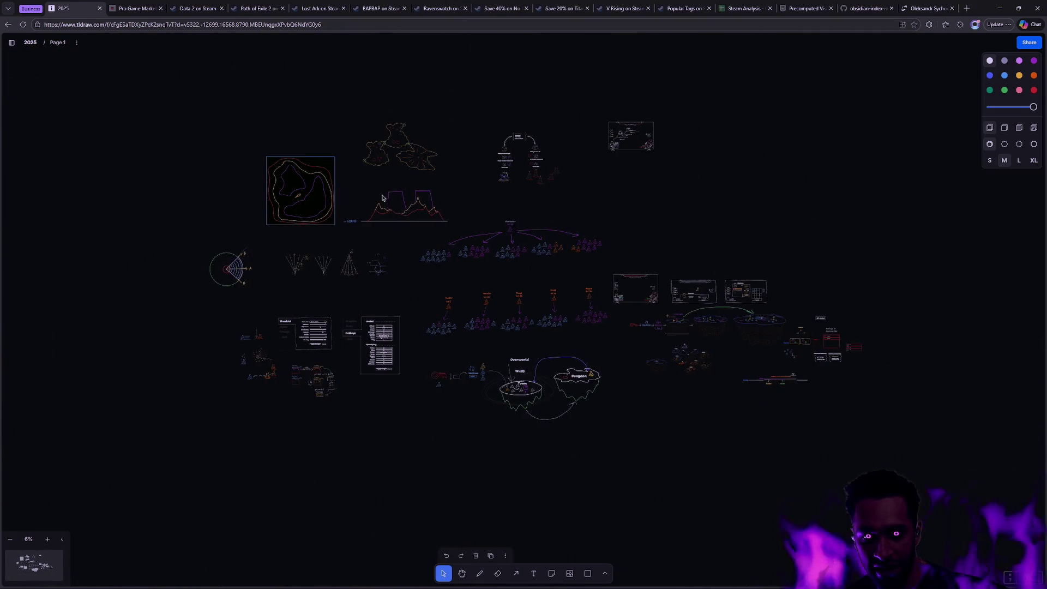
left_click(11, 43)
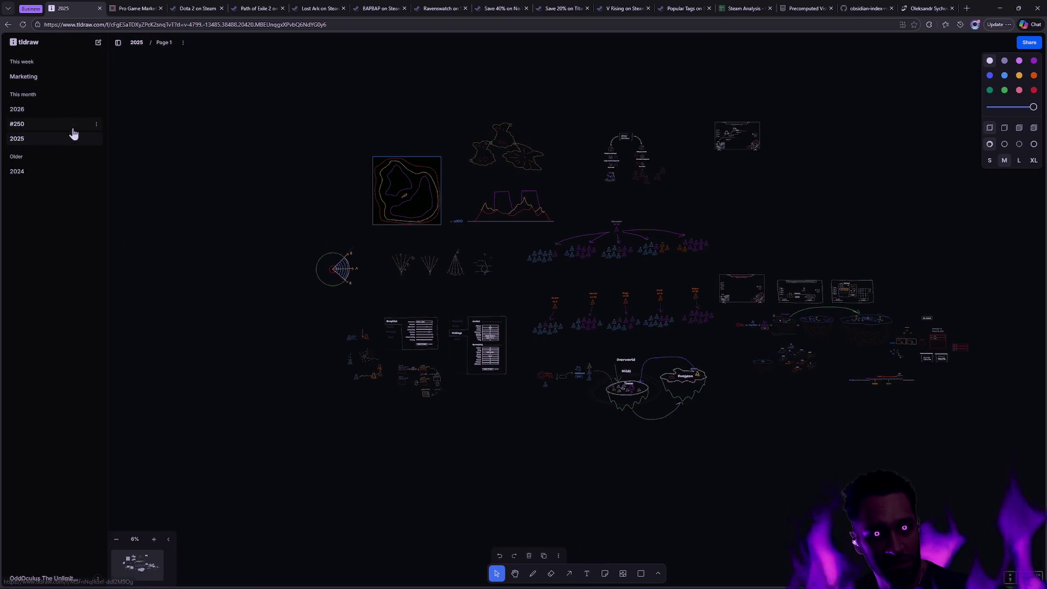
double_click(33, 110)
key("Return")
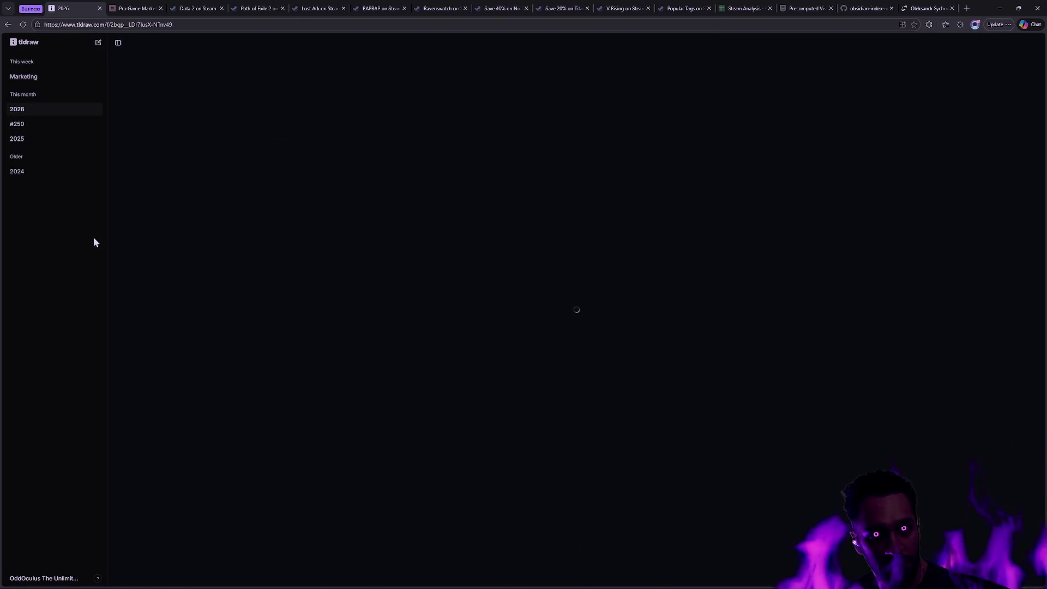
left_click(117, 49)
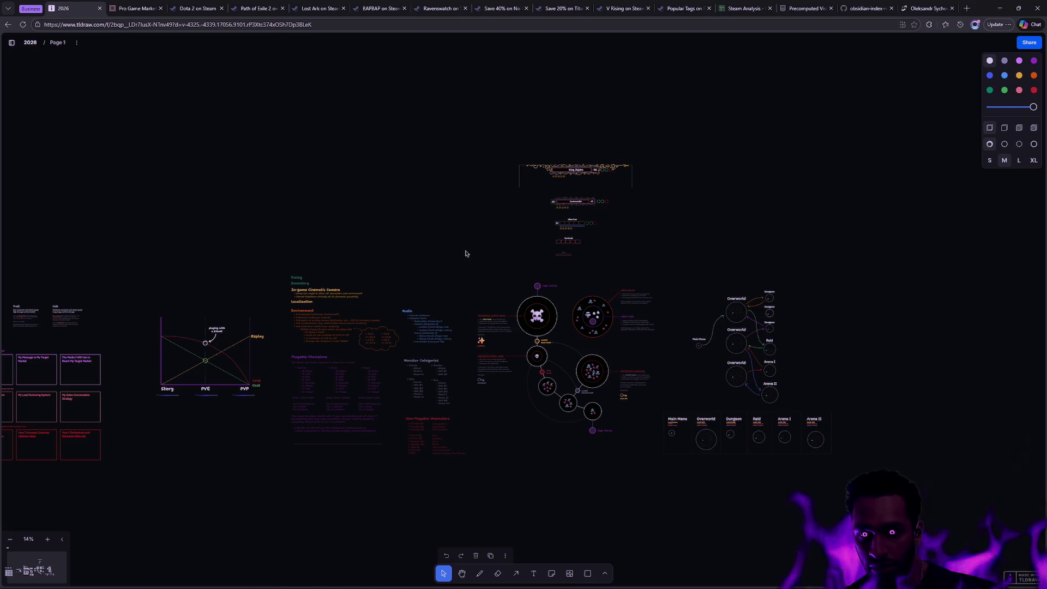
Zoom in on the Story/PVE/PVP chart plotting Love, Cost and Replay
left_click_drag(494, 257, 671, 198)
left_click(357, 161)
scroll(506, 301, "up", 5)
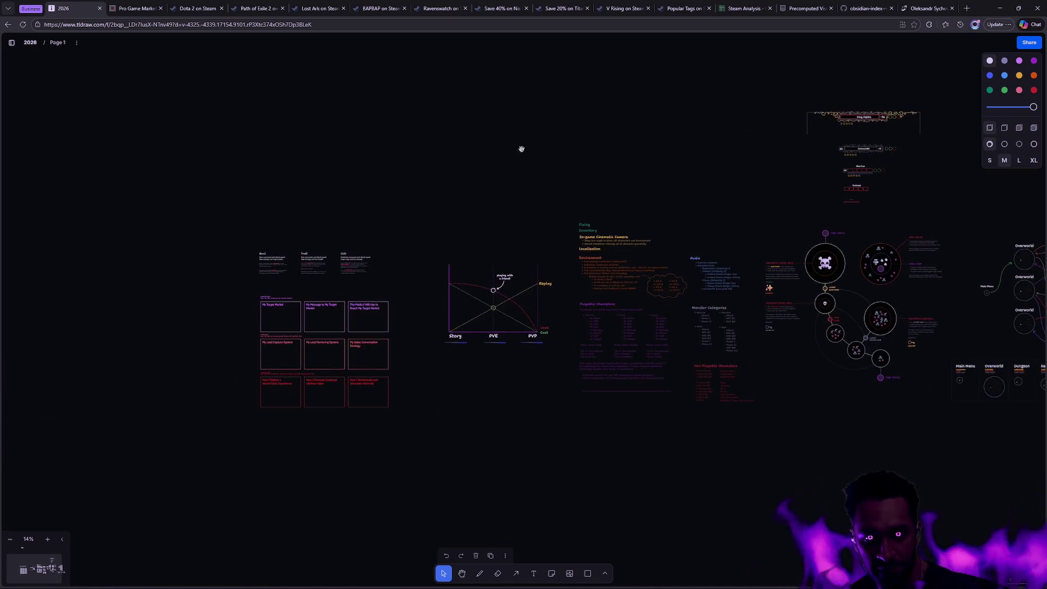
scroll(506, 301, "up", 3)
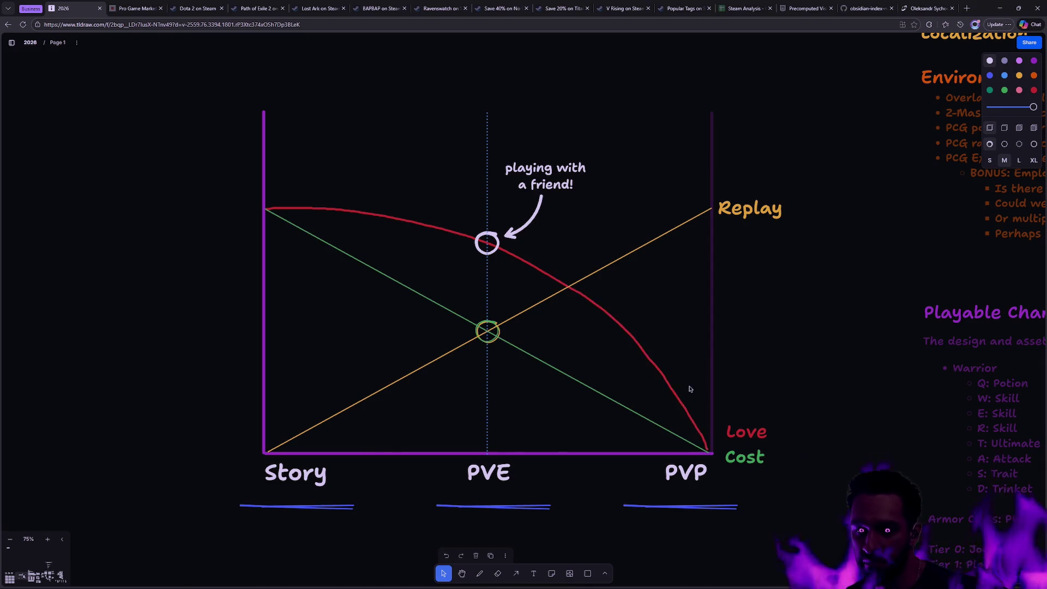
scroll(690, 388, "down", 5)
scroll(687, 388, "right", 10)
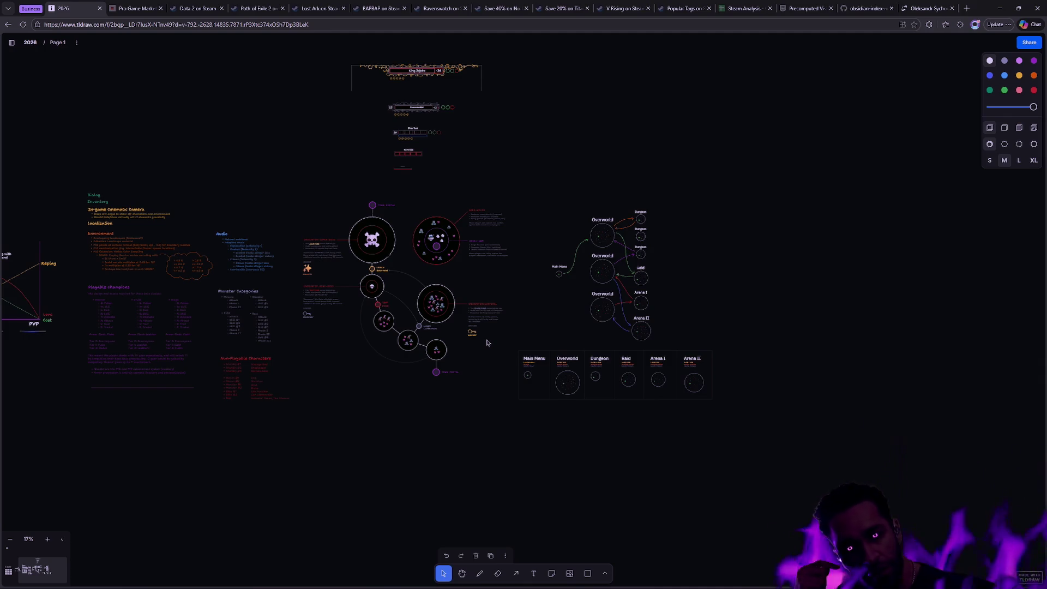
Pan and zoom across the board to review the PVE/PVP chart, notes, and Overworld encounter map
right_click(540, 415)
left_click(441, 414)
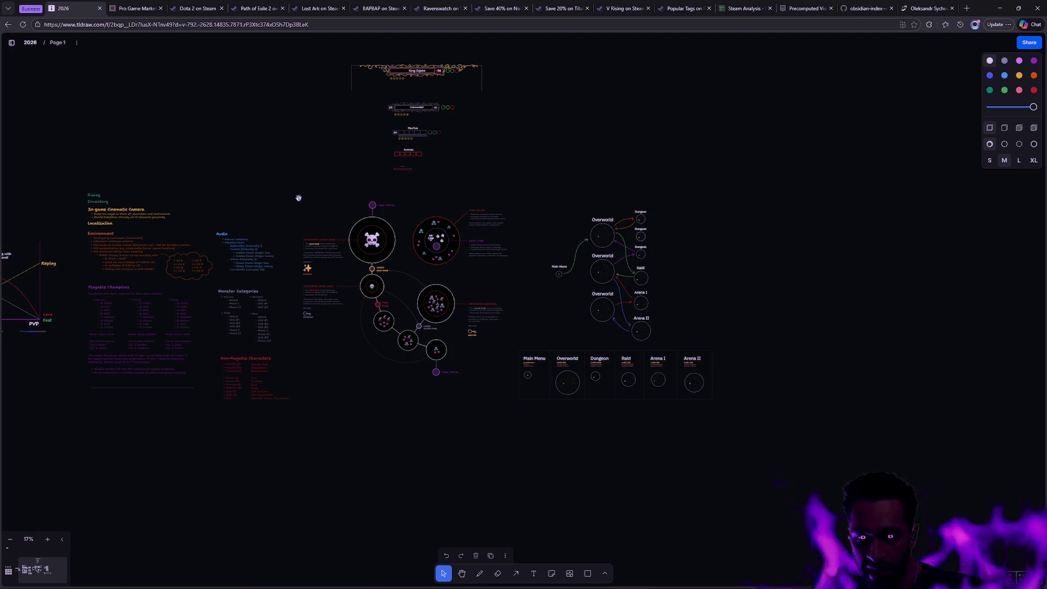
left_click_drag(297, 198, 480, 243)
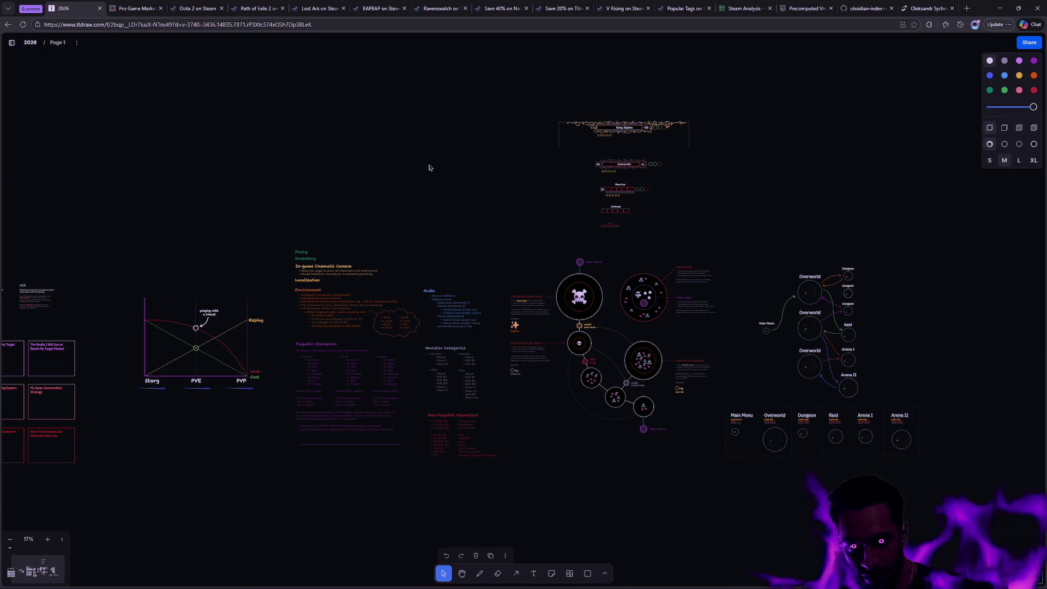
left_click_drag(275, 167, 547, 136)
scroll(555, 170, "up", 3)
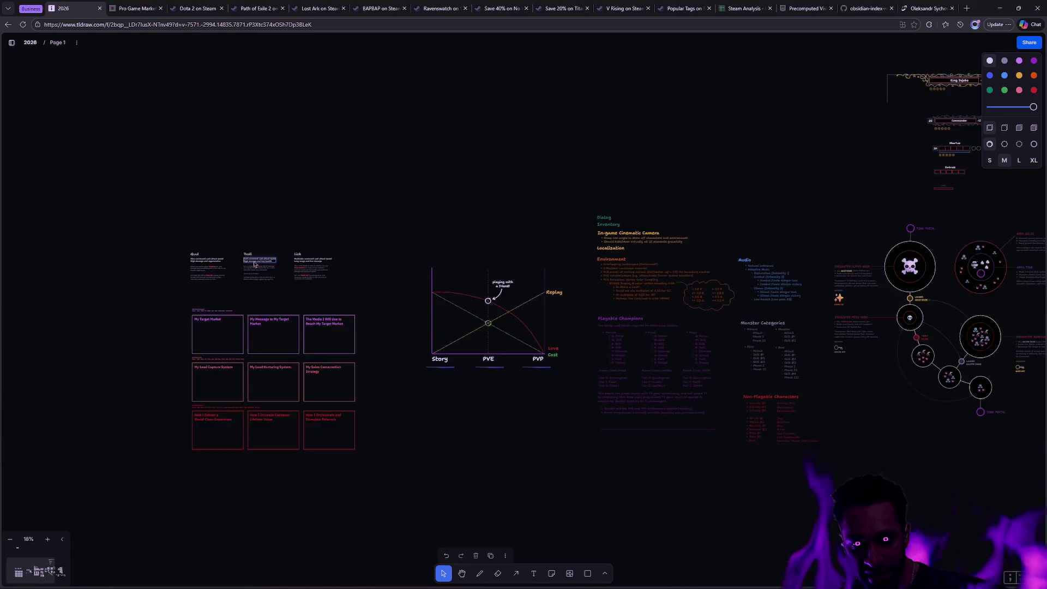
scroll(435, 273, "right", 5)
scroll(435, 273, "down", 2)
mouse_move(252, 148)
left_mouse_down()
mouse_move(786, 161)
mouse_move(157, 182)
left_mouse_up()
left_click_drag(676, 127, 346, 170)
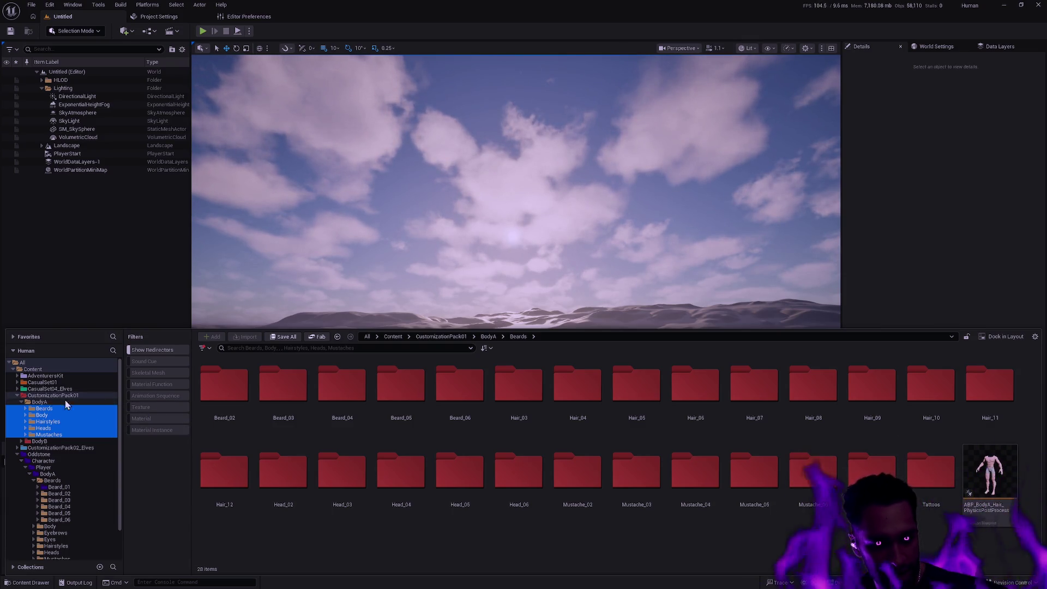
Check Unreal's unsaved-content list and dismiss it without saving anything
key("alt+Tab")
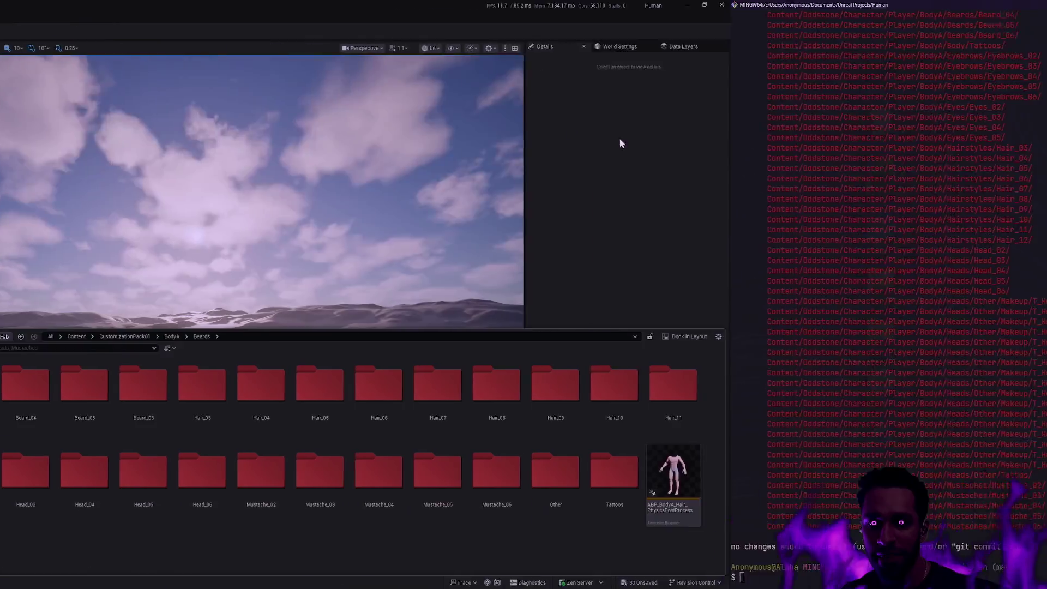
key("ctrl+shift+s")
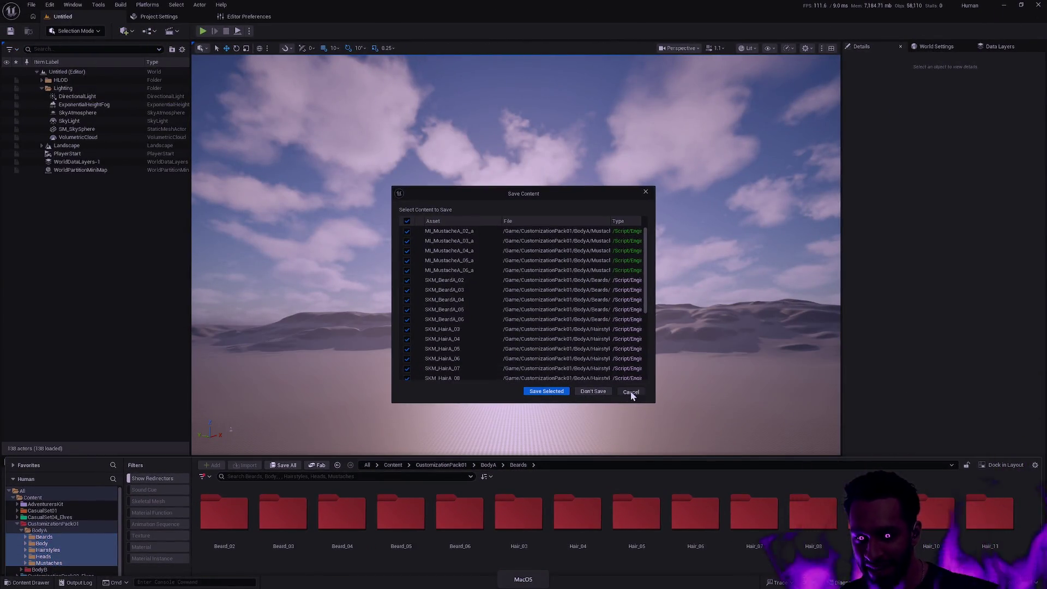
left_click(631, 392)
Run git restore . in the terminal, then close the Unreal editor
key("alt+Tab")
type("git restore .")
key("Return")
type("git clea")
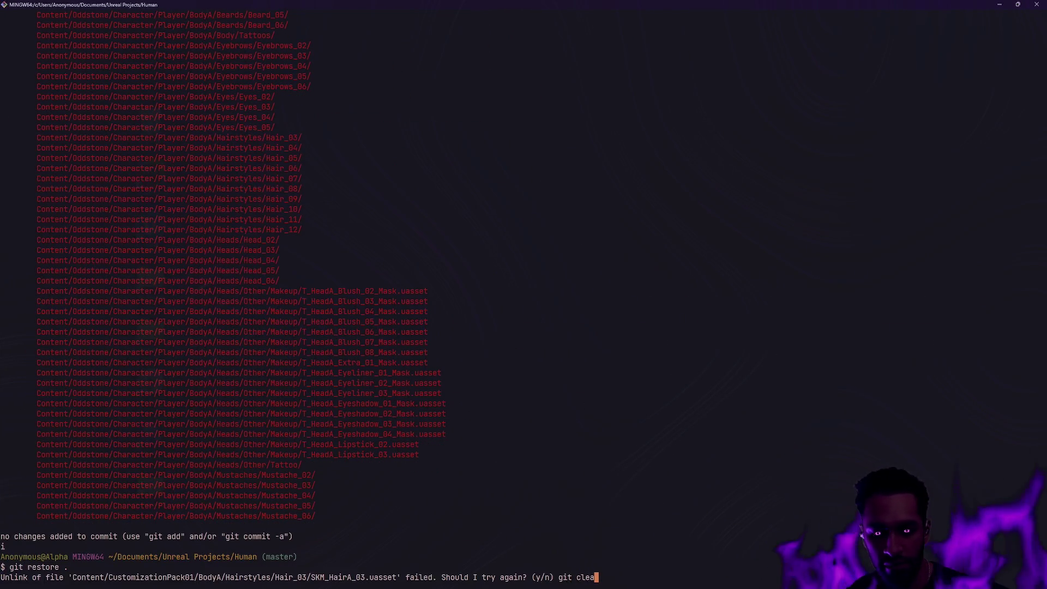
key("alt+Tab")
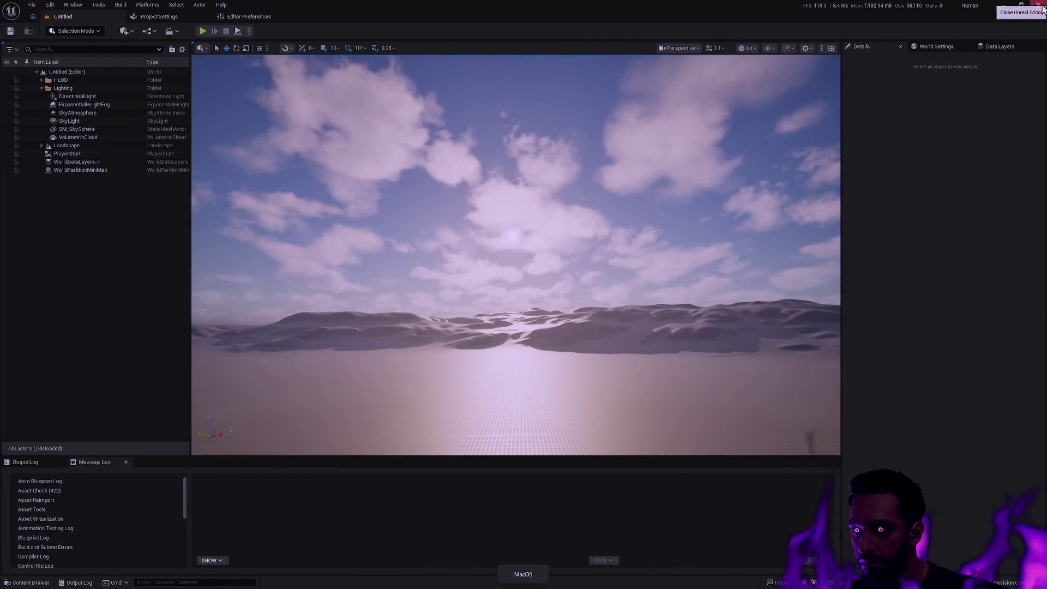
left_click(1041, 7)
Close Unreal without saving the changed assets and answer n to the unlink retry
left_click(593, 389)
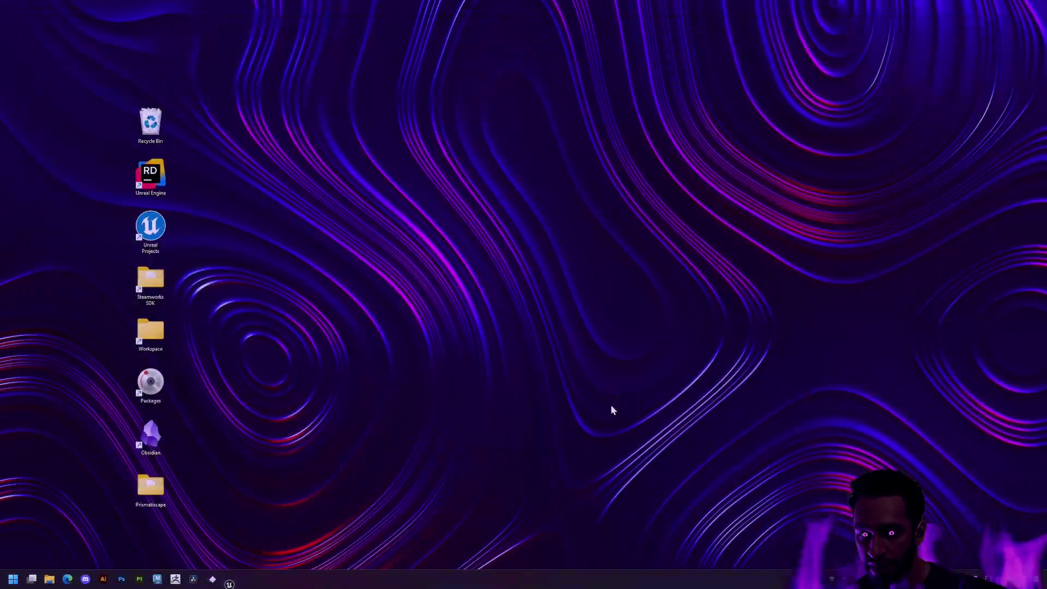
key("BackSpace")
key("BackSpace")
key("BackSpace")
type("n")
key("Return")
Run git restore . and git clean -df to discard tracked changes and untracked folders
type("git restore .")
key("Return")
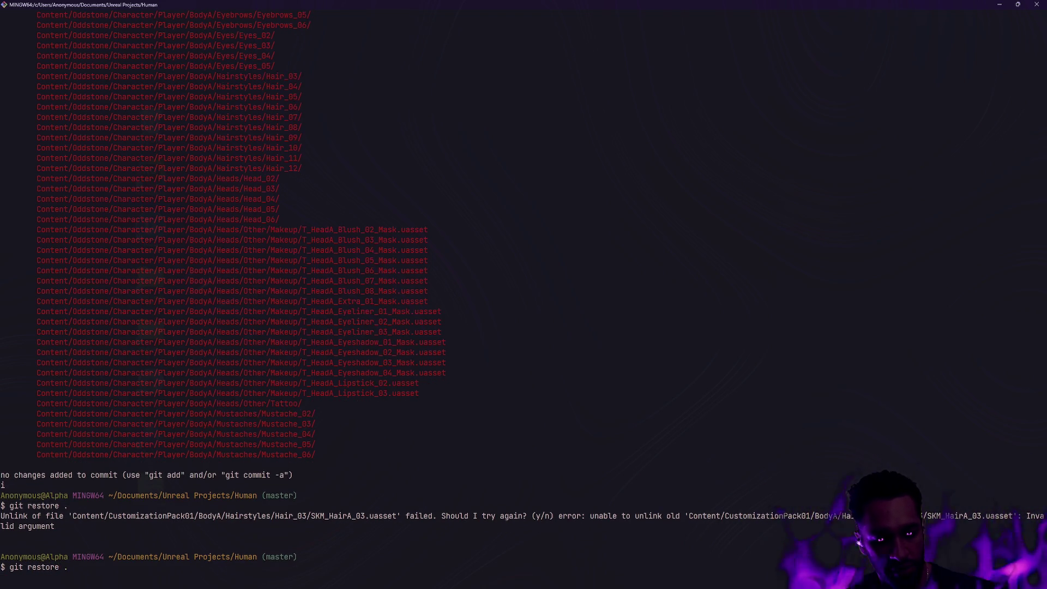
type("git clean -df")
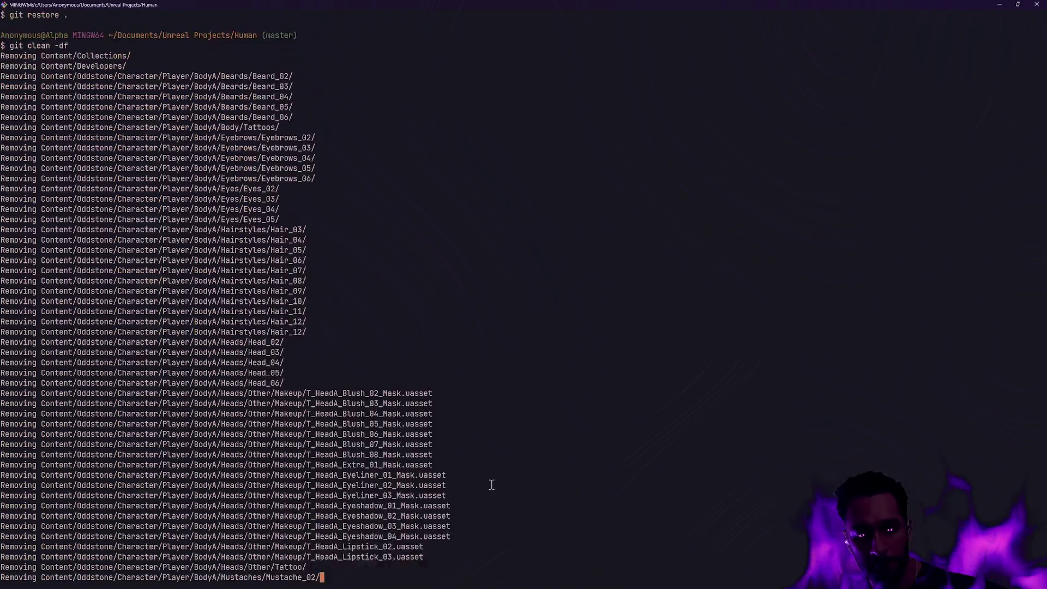
key("ctrl+d")
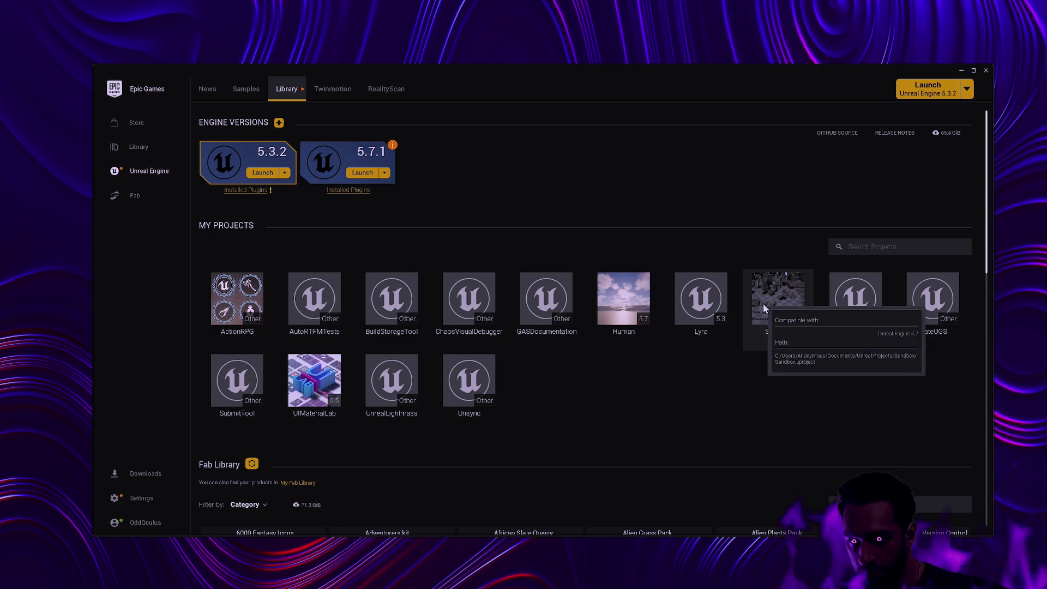
Launch the Human project from My Projects and minimize the launcher while the editor loads
double_click(642, 307)
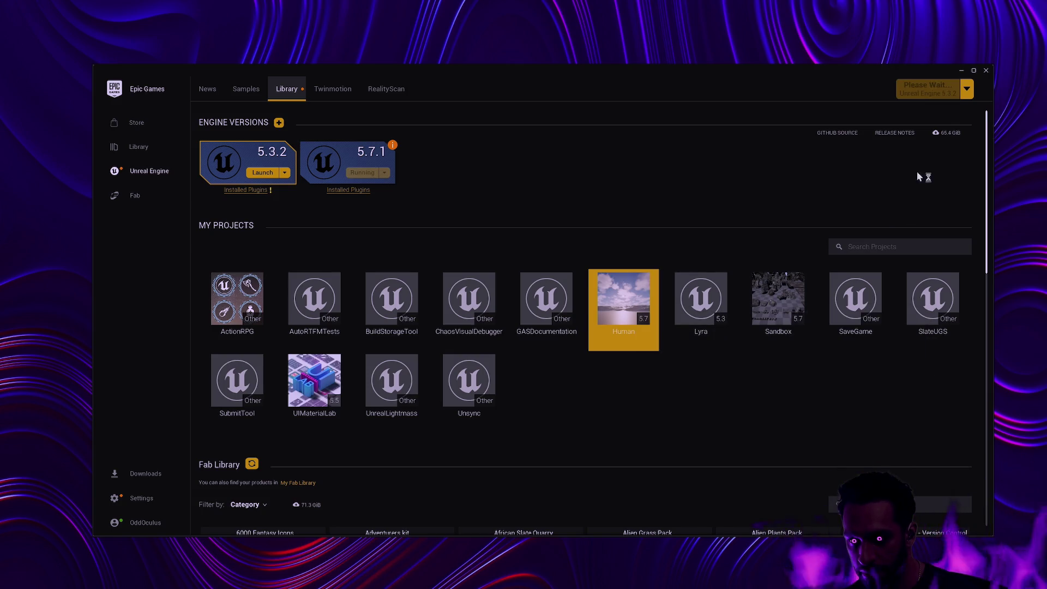
left_click(962, 70)
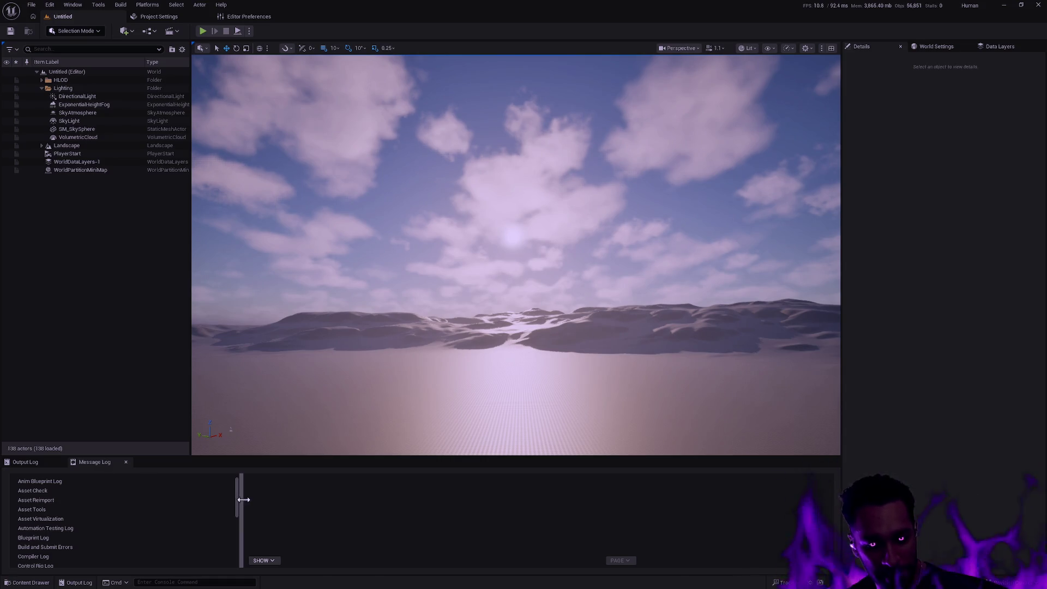
Select the CustomizationPack01 BodyA folders Beards through Mustaches and expand Oddstone/Character/Player
left_click_drag(242, 501, 191, 501)
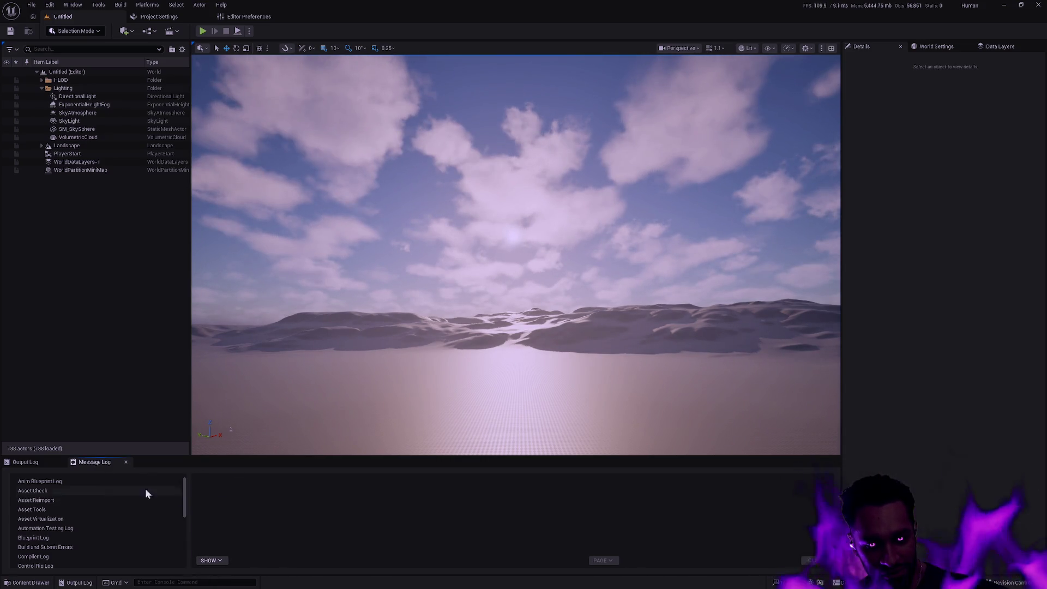
left_click(34, 463)
key("ctrl+space")
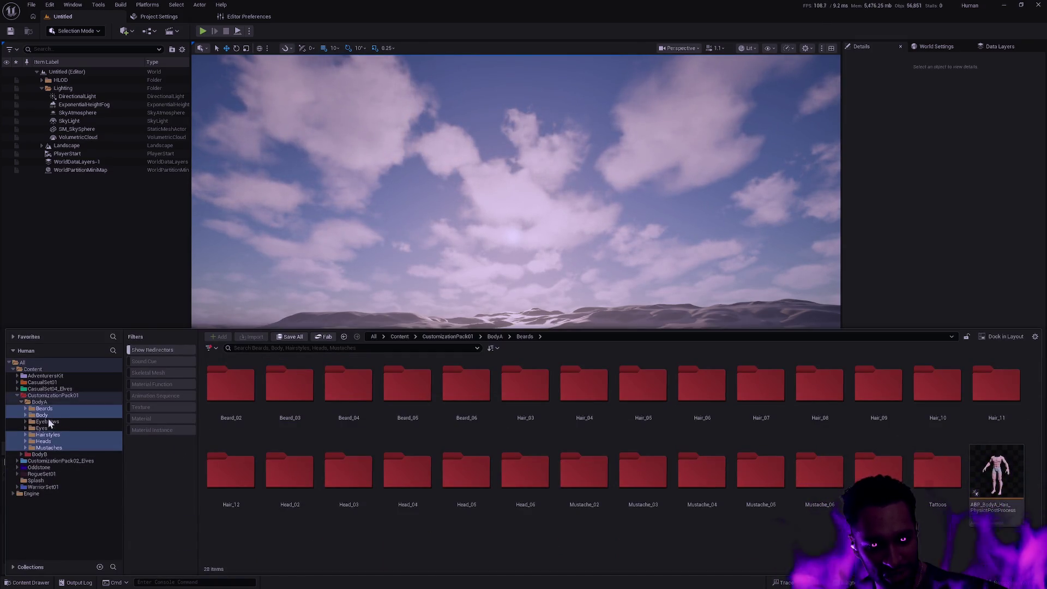
left_click(45, 409)
left_click(54, 448, "shift")
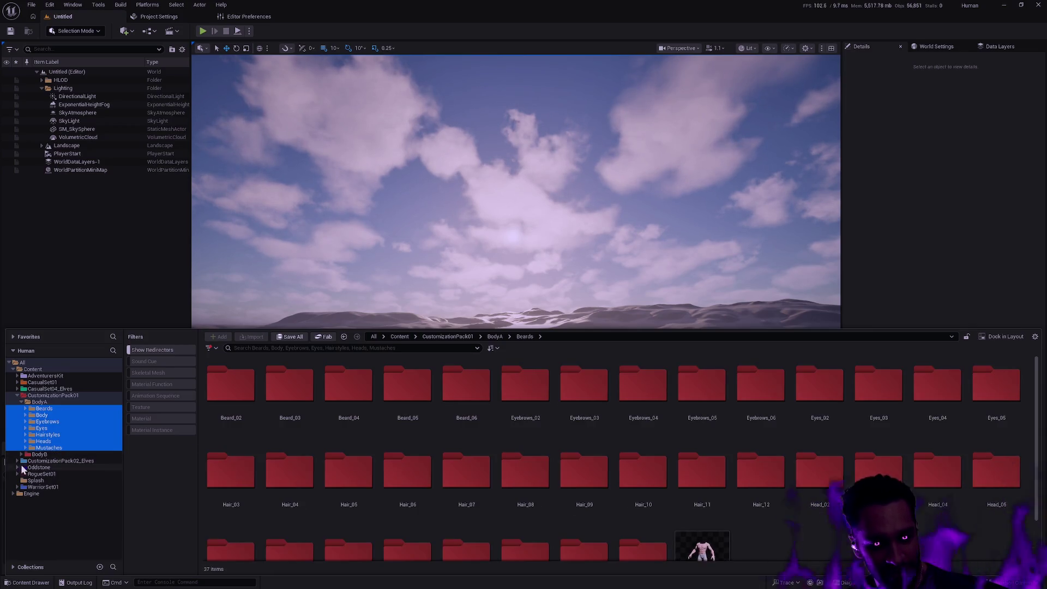
left_click(17, 468)
left_click(22, 474)
left_click(26, 480)
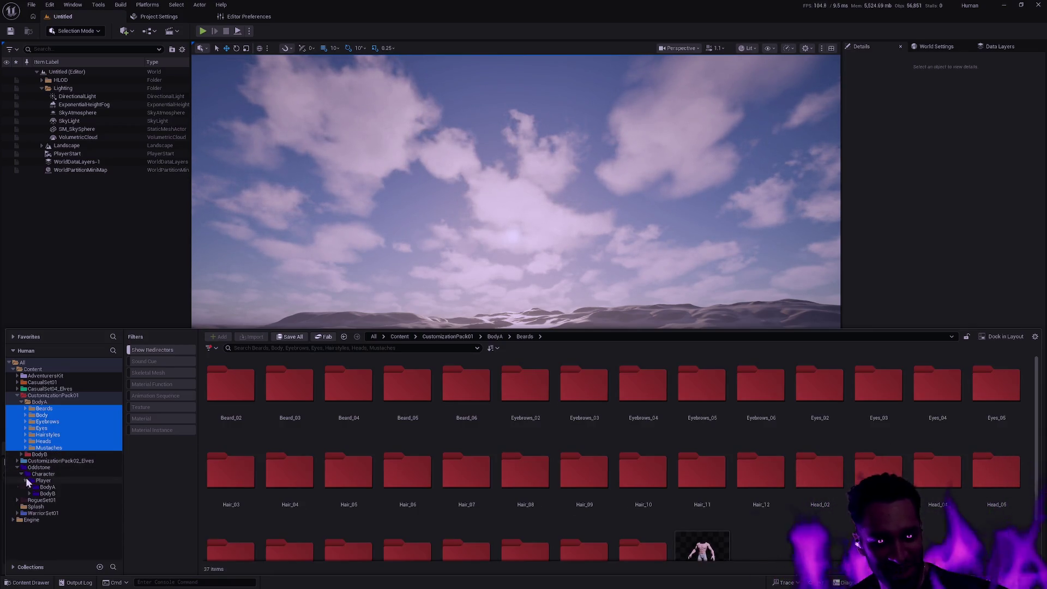
Move the selected folders into Oddstone/Character/Player/BodyA, accepting the 46- and 45-asset load prompts
left_click_drag(48, 435, 57, 490)
left_click(89, 508)
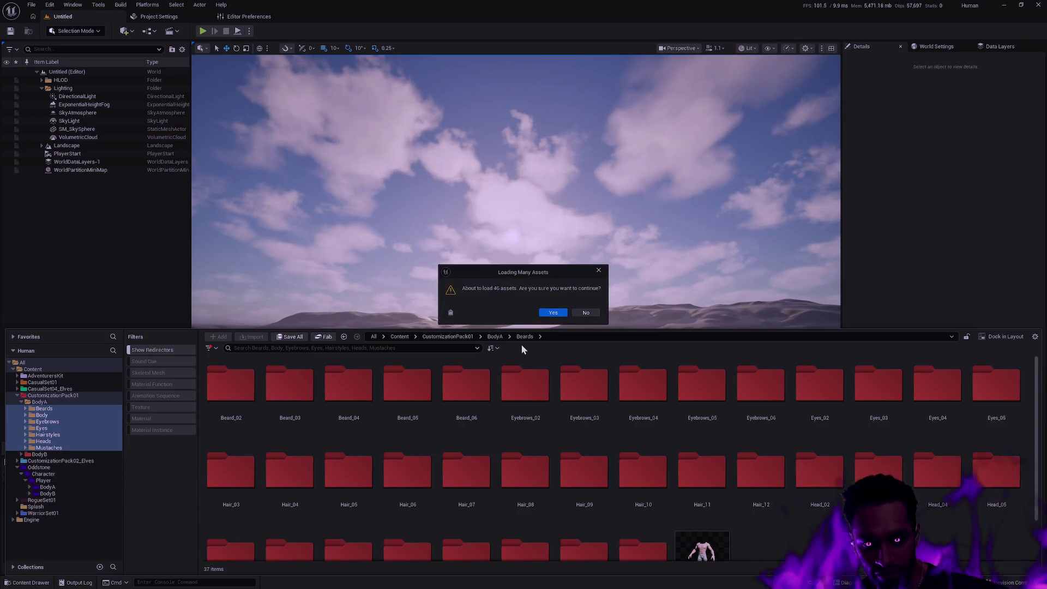
left_click(551, 312)
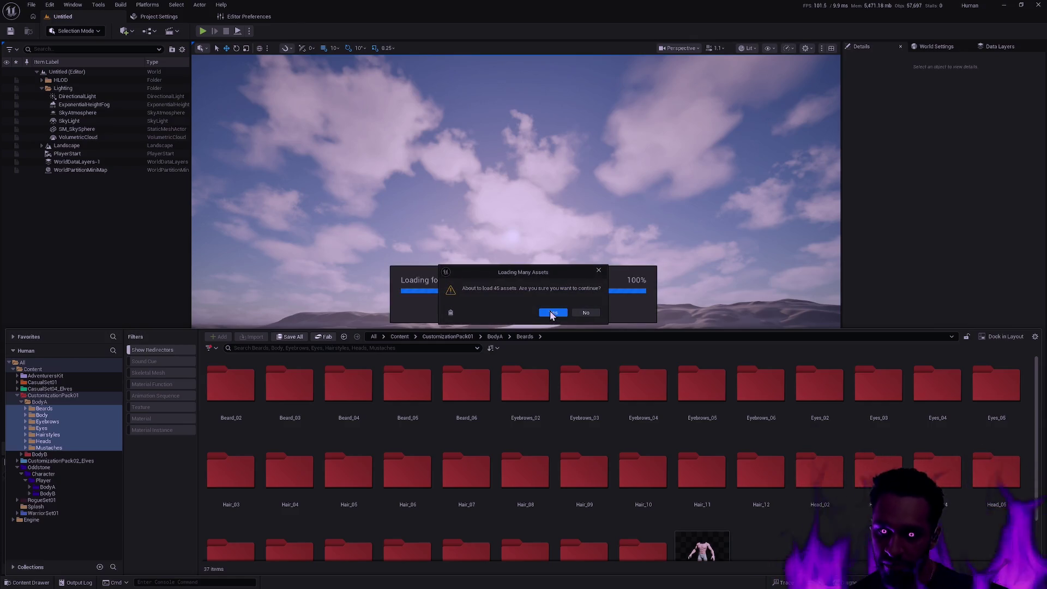
left_click(552, 312)
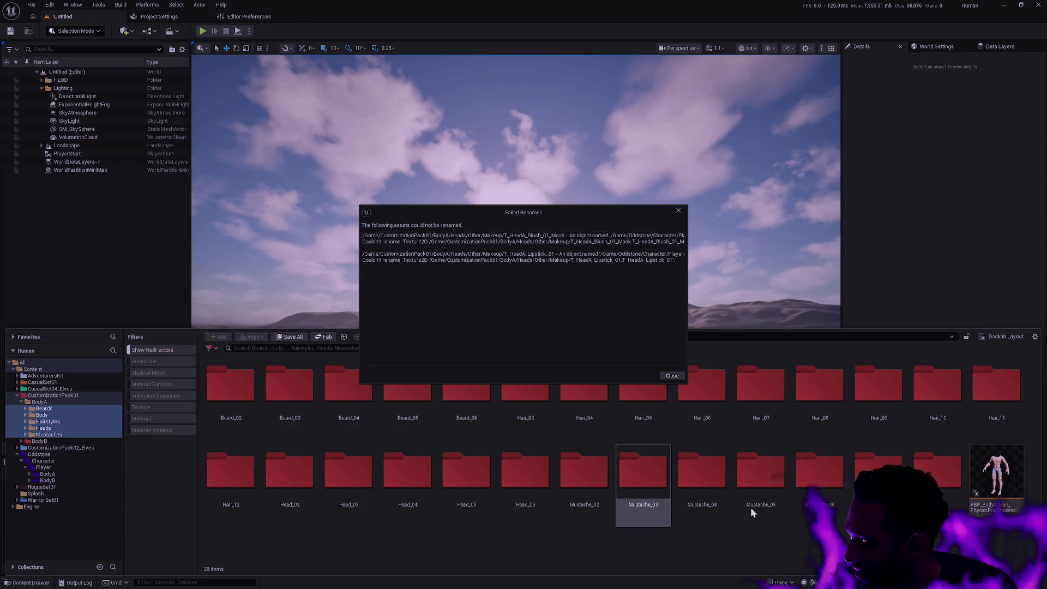
key("alt+Tab")
key("alt+Tab")
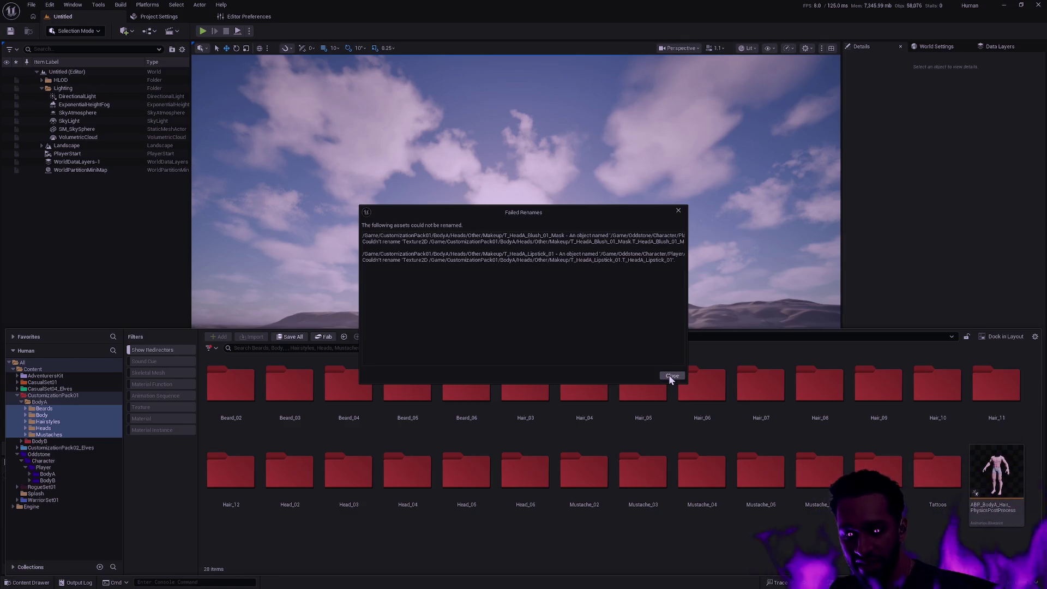
left_click(672, 377)
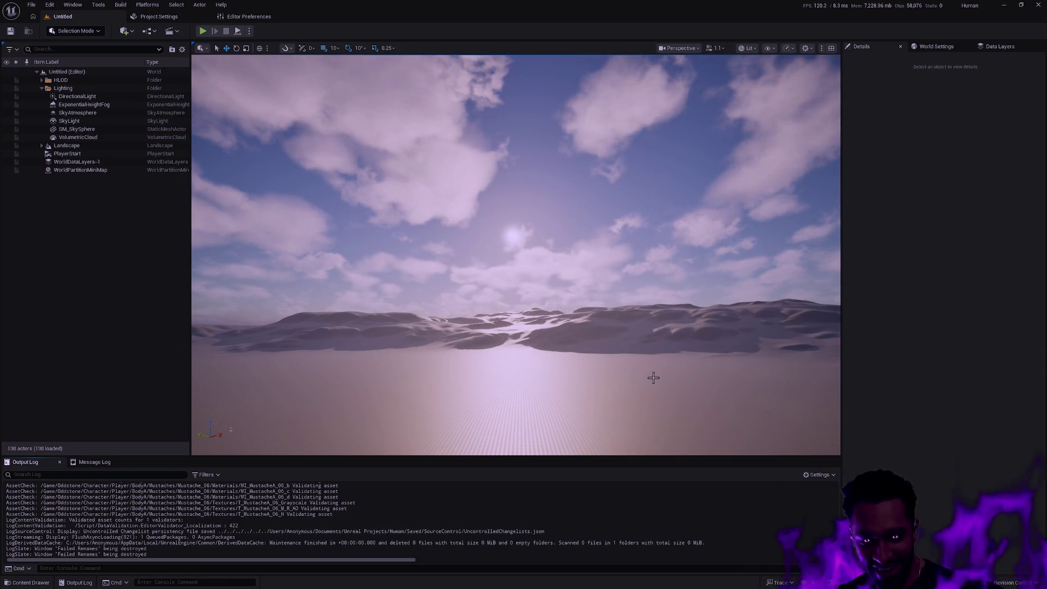
Check the Output Log, then bring up Save Content listing the moved mustache, beard and hair assets
key("ctrl+space")
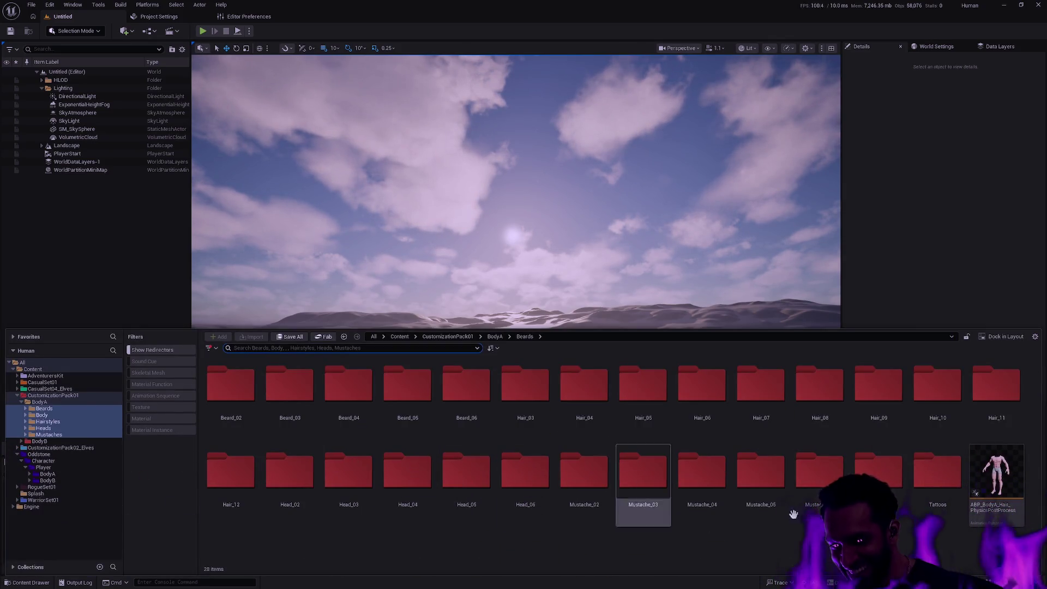
left_click(74, 582)
scroll(545, 475, "down", 10)
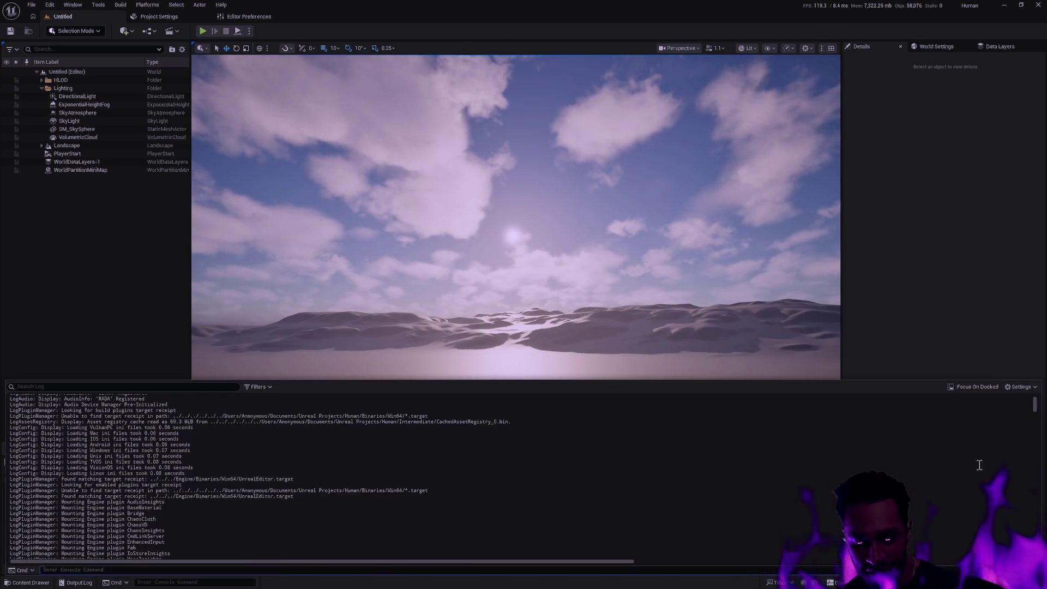
left_click_drag(1039, 411, 1039, 559)
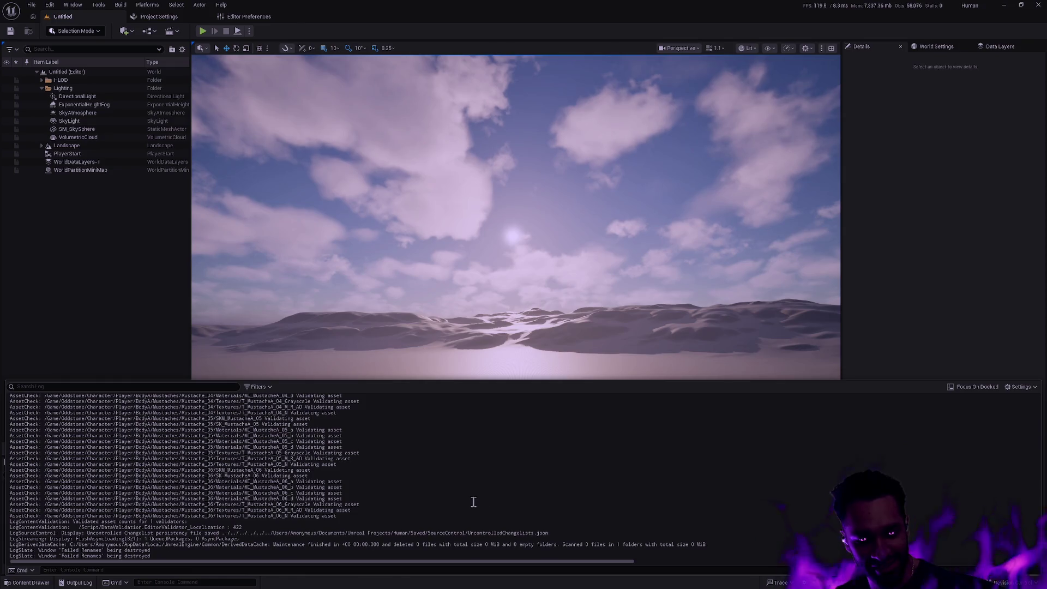
key("ctrl+space")
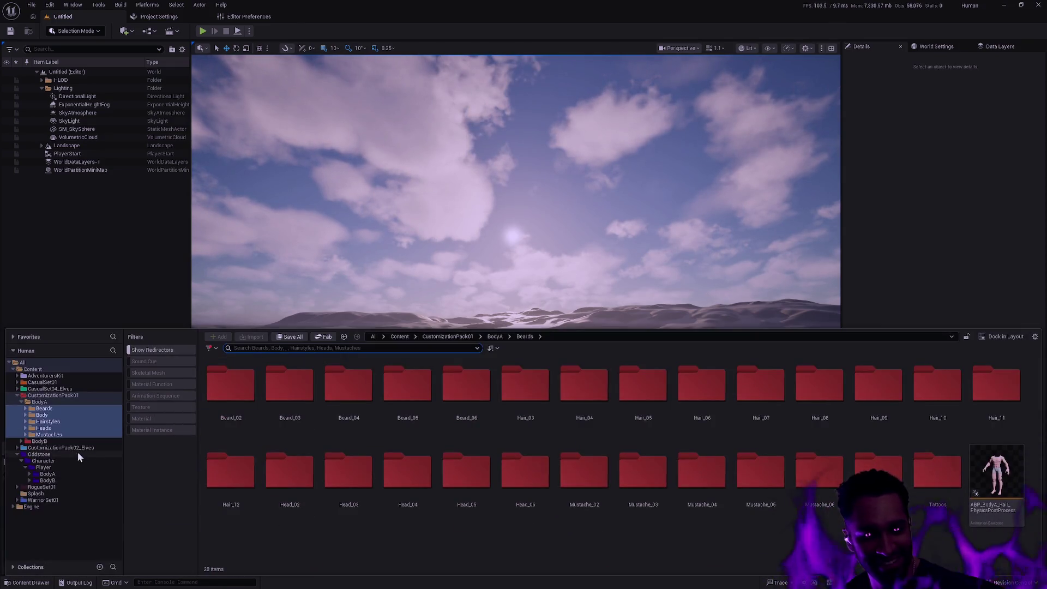
key("ctrl+shift+s")
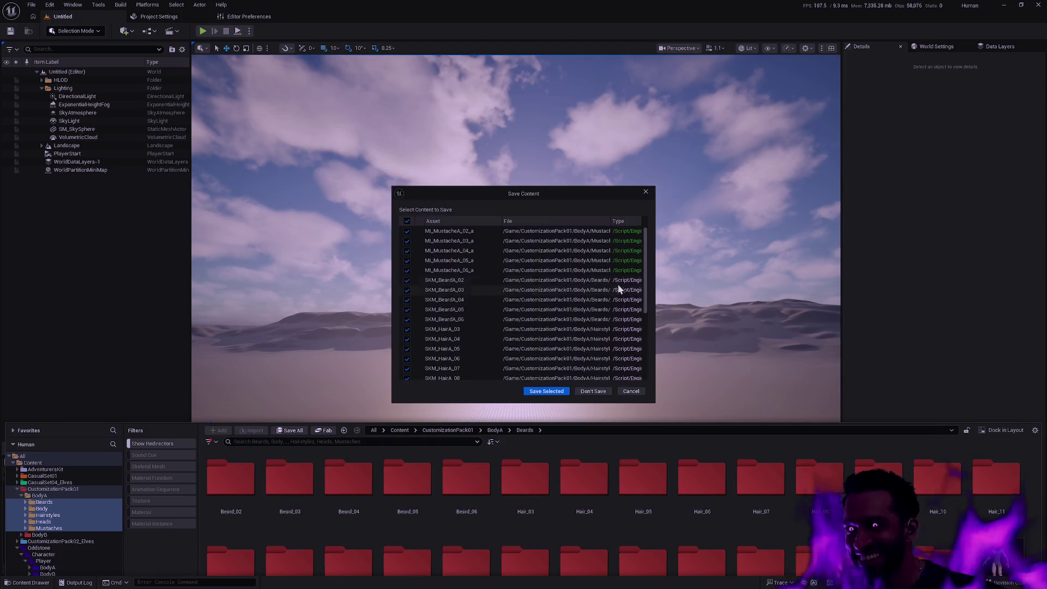
Run git clean -df in Git Bash and discard the editor's unsaved assets with Don't Save
left_click(631, 392)
key("alt+Tab")
type("git clean -df")
key("Return")
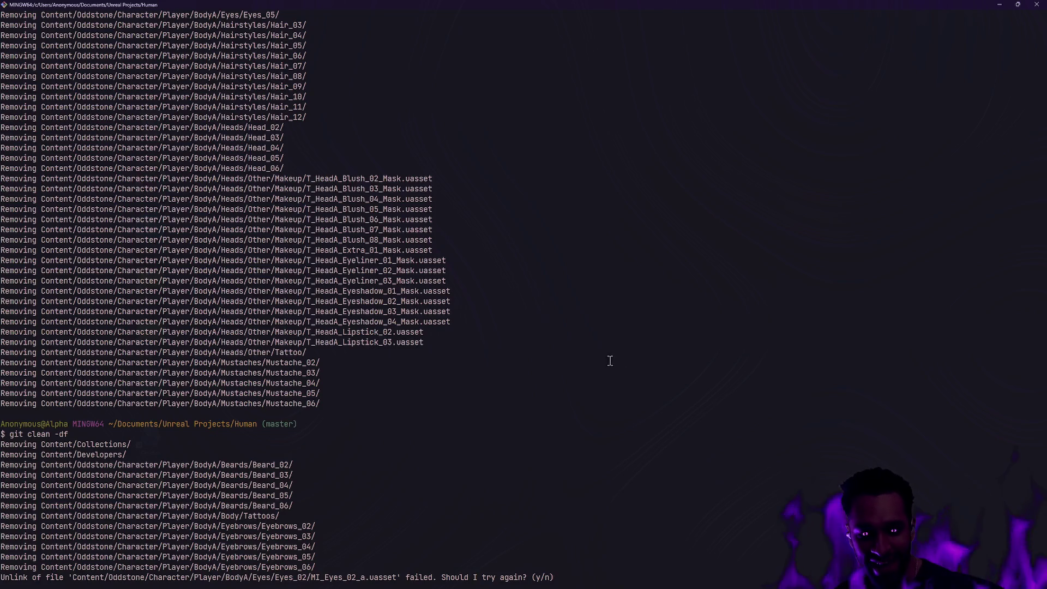
key("alt+Tab")
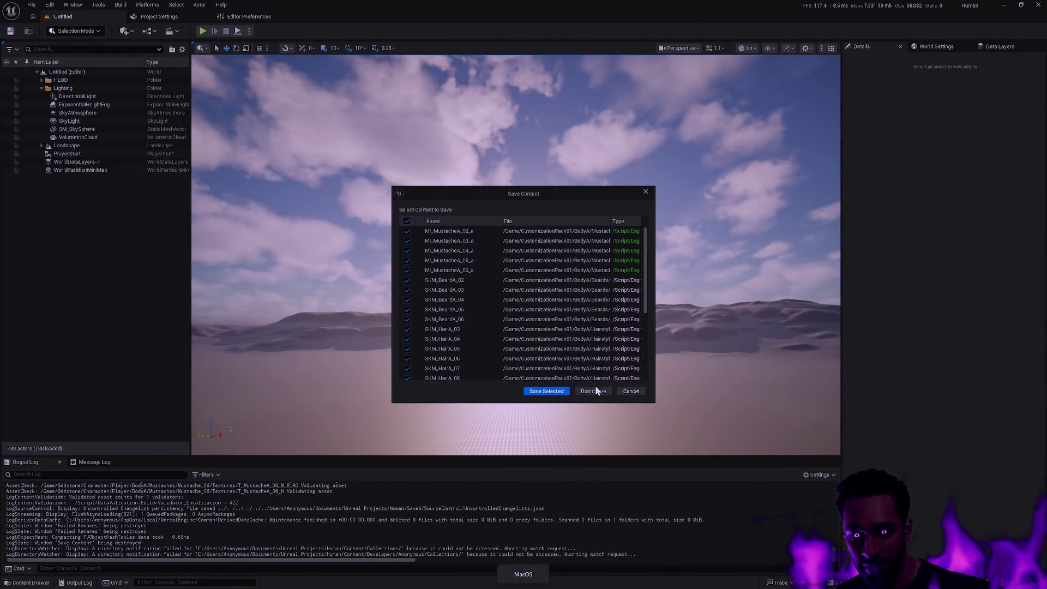
left_click(599, 389)
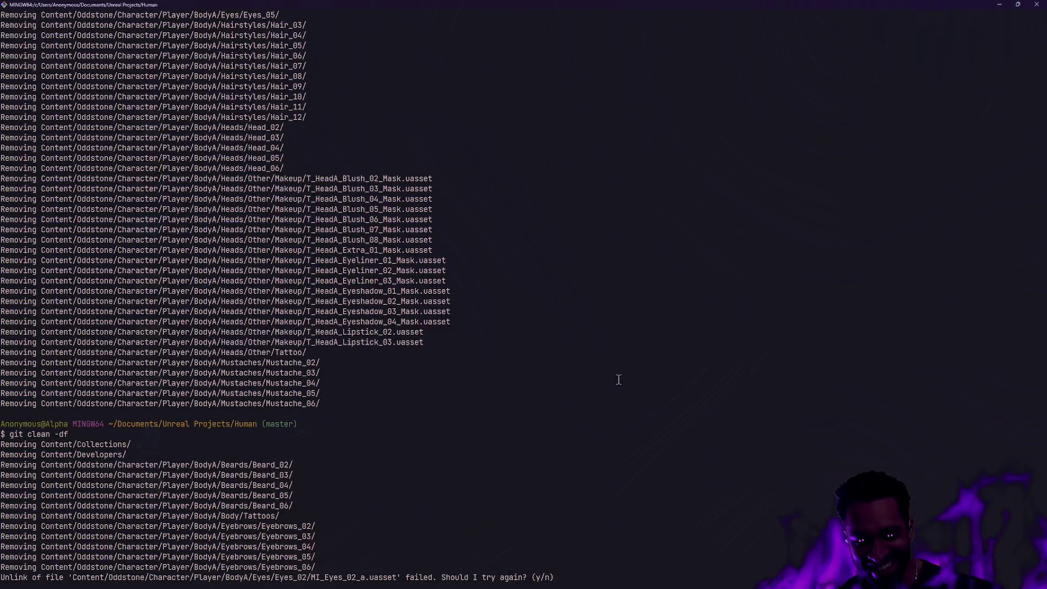
Decline the removal retry, rerun git clean -df, then git restore . and leave the terminal
key("n")
key("Return")
type("git clean")
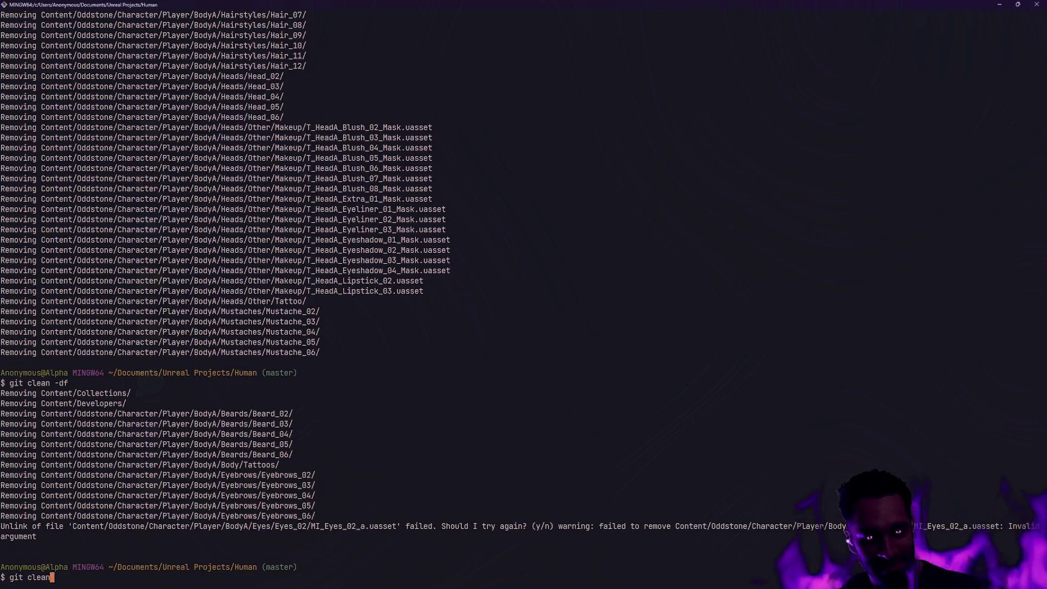
type(" -df")
key("Return")
type("git restore .")
key("Return")
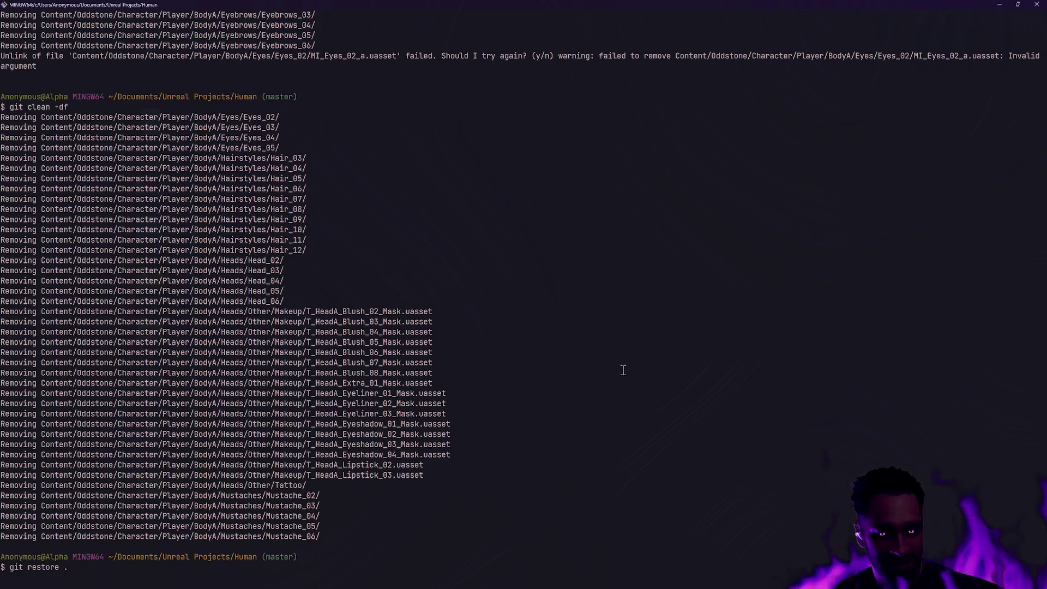
key("super+d")
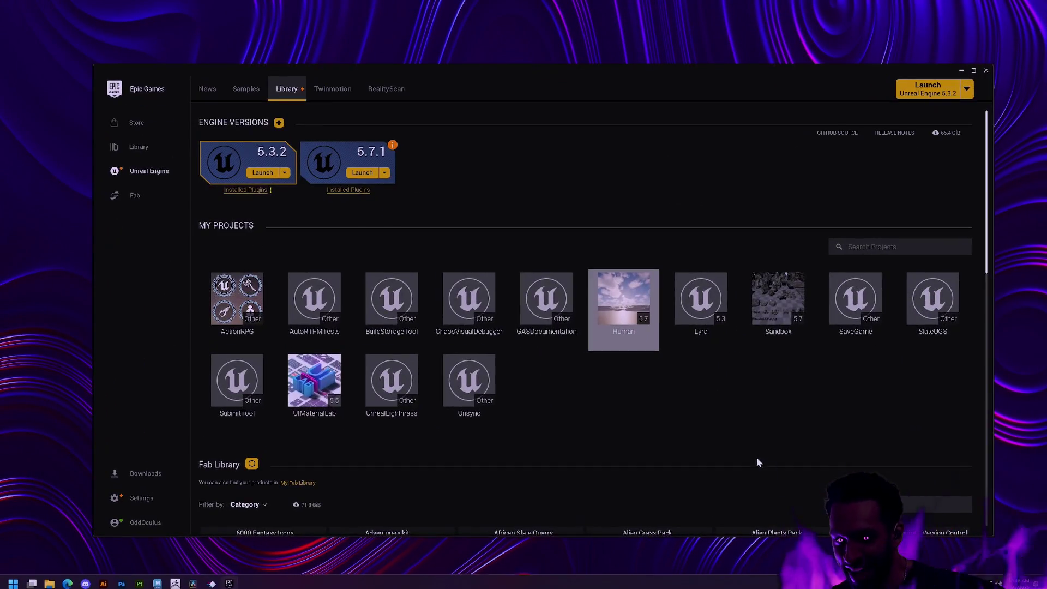
Relaunch the Human project from the Library tab and minimize the launcher during startup
double_click(624, 300)
left_click(962, 72)
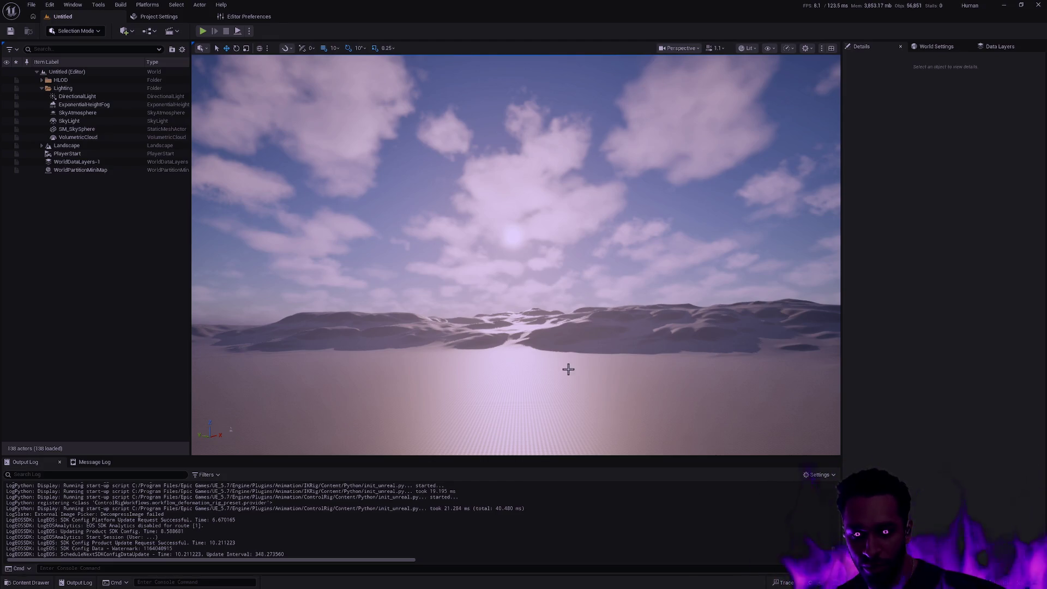
Select the CustomizationPack01 BodyA folders Beards through Mustaches in the Content Drawer
key("ctrl+space")
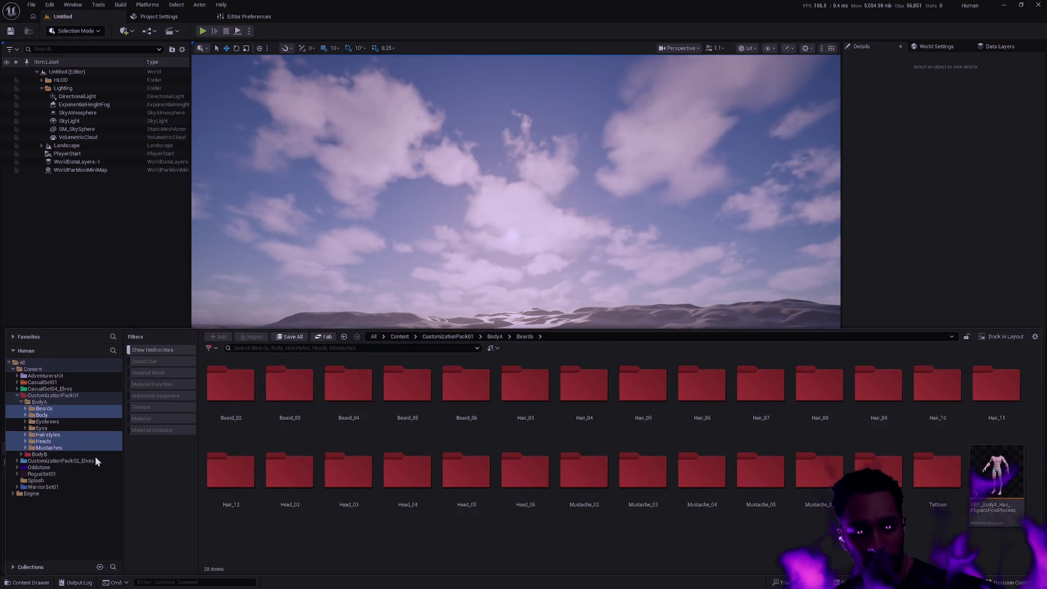
left_click(41, 415, "ctrl")
left_click(48, 435, "ctrl")
left_click(43, 441, "ctrl")
left_click(57, 447, "ctrl")
left_click(57, 447, "shift")
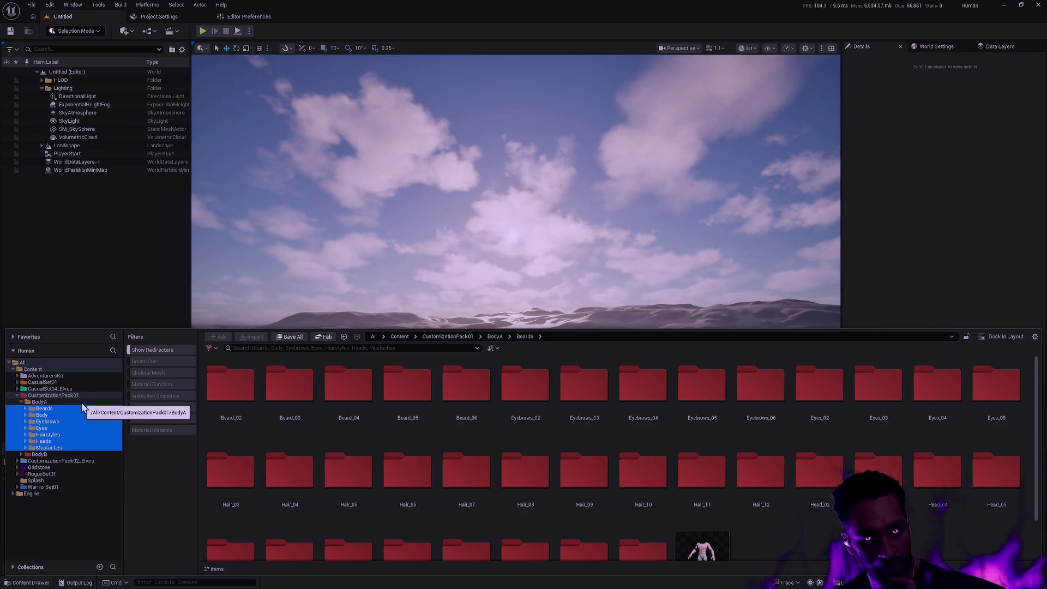
left_click_drag(48, 413, 70, 469)
Expand Oddstone/Character/Player, reselect Beards through Mustaches, and move them onto Player/BodyA
key("ctrl+space")
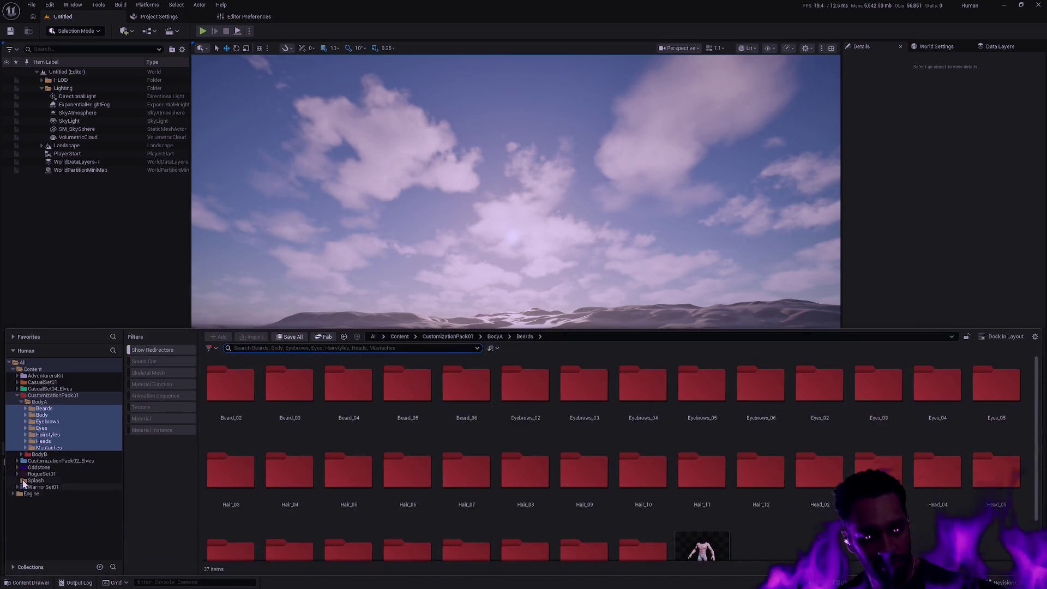
left_click(25, 486)
double_click(25, 474)
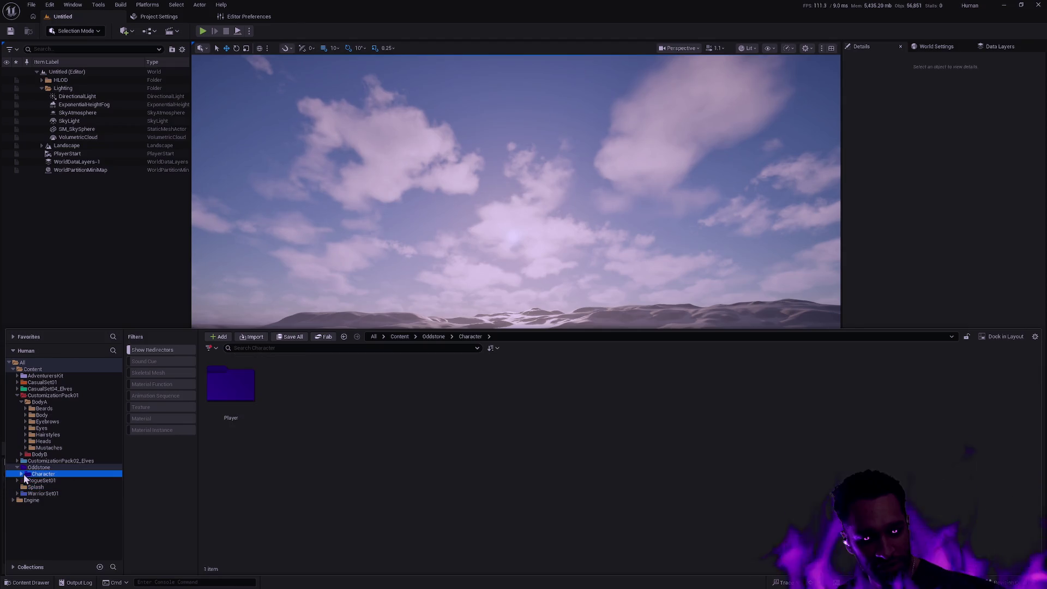
left_click(55, 487)
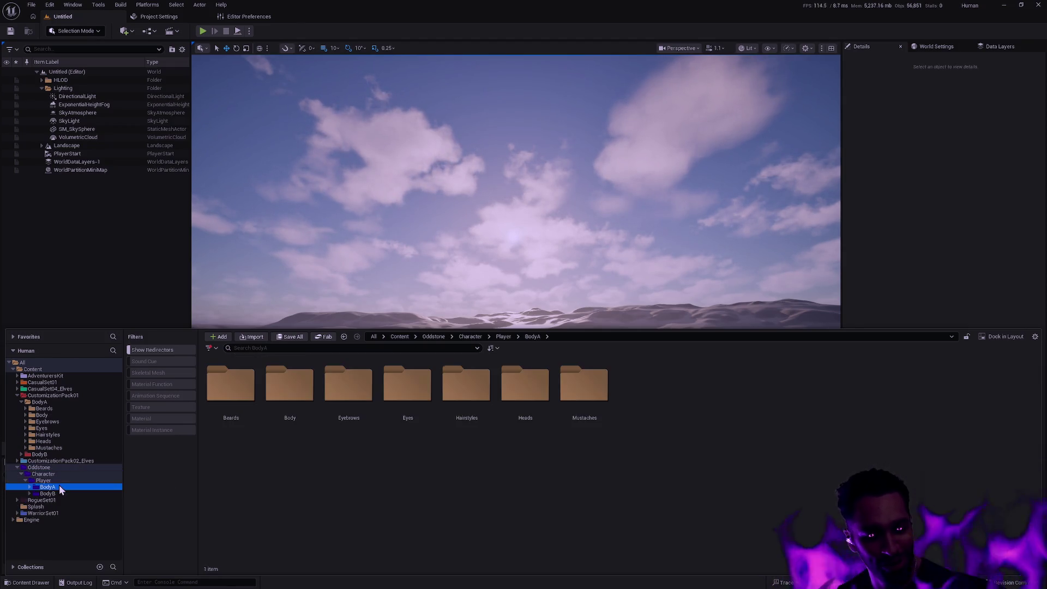
left_click(46, 409)
left_click(57, 450, "shift")
left_click_drag(58, 449, 58, 487)
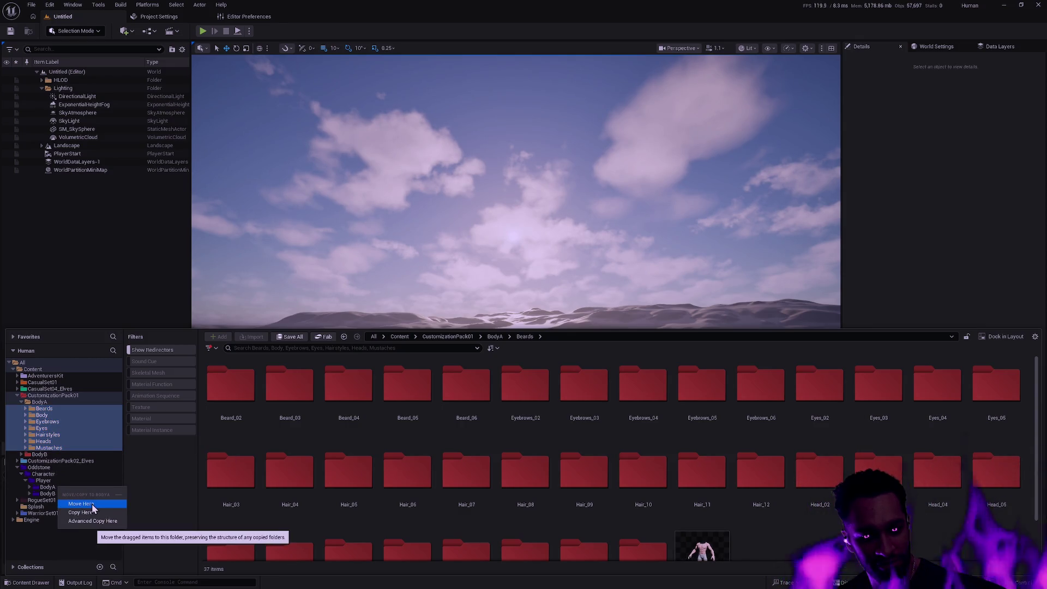
left_click(93, 504)
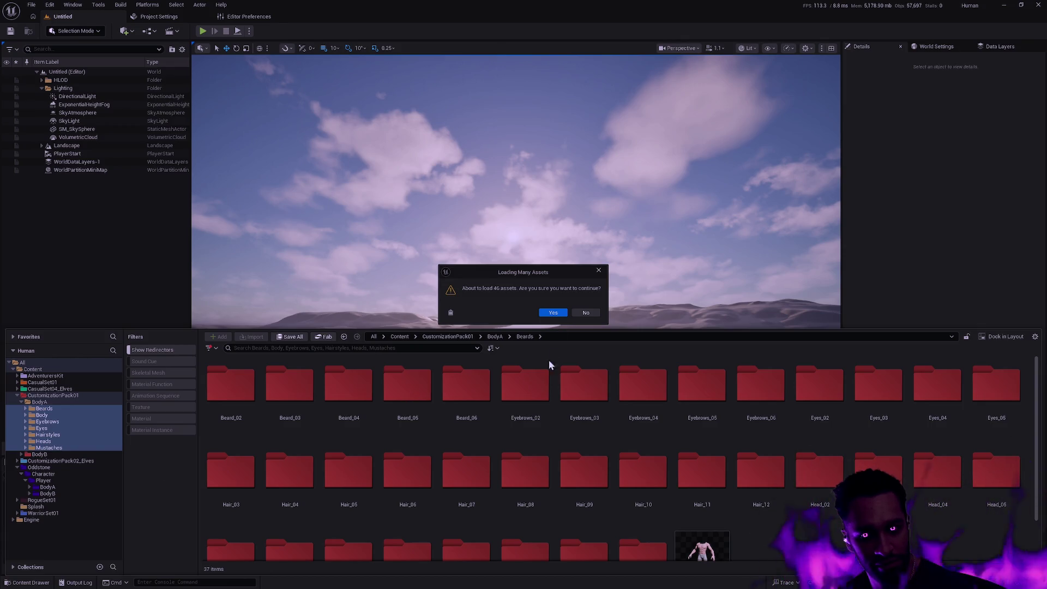
Accept loading 46 and 75 assets, then hide the Content Drawer to read the Failed Renames report
left_click(559, 313)
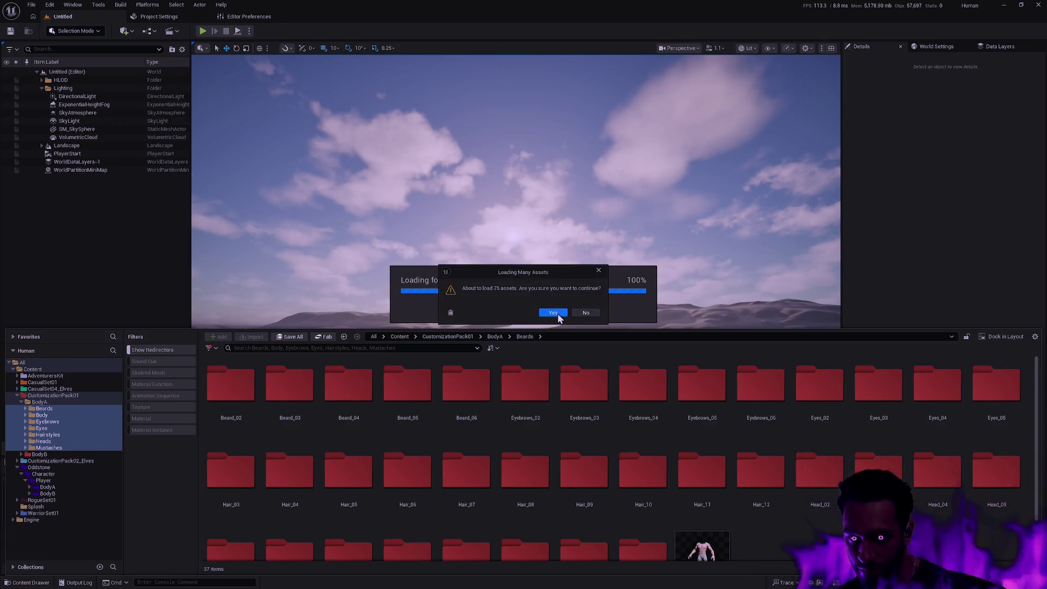
left_click(558, 313)
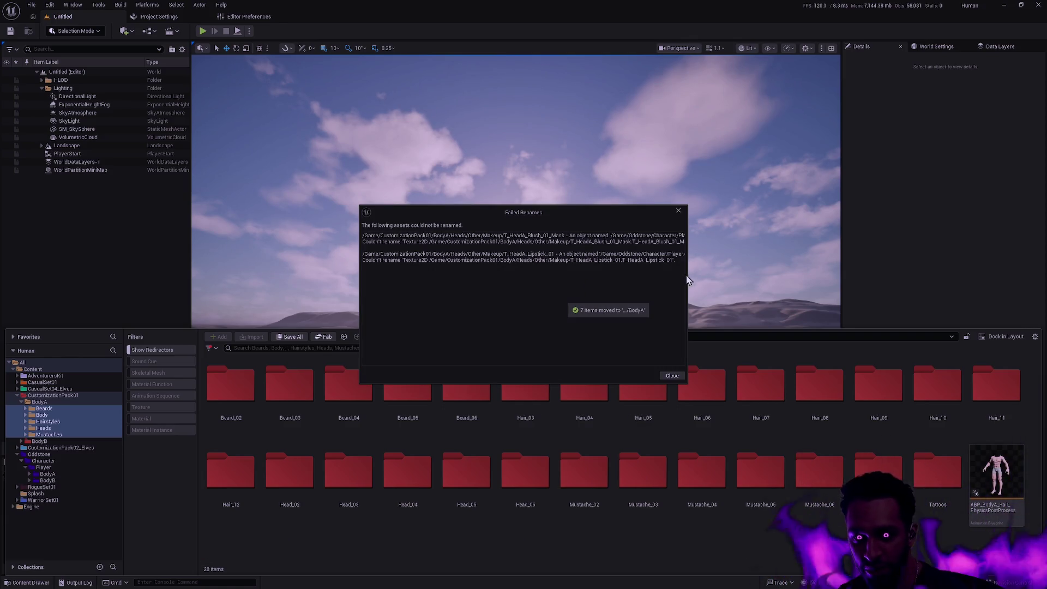
left_click(604, 259)
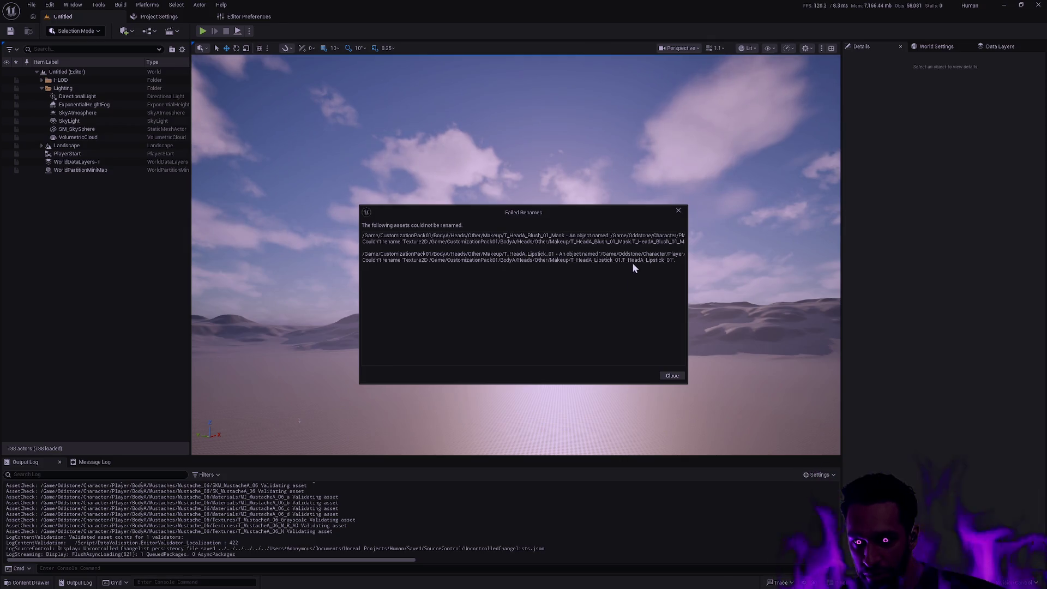
Spread the makeup and hair-blueprint Failed Renames reports apart, then open Oddstone's Player/BodyA folder
left_click_drag(687, 242, 1018, 257)
mouse_move(859, 210)
left_mouse_down()
mouse_move(661, 228)
mouse_move(679, 286)
mouse_move(661, 317)
left_mouse_up()
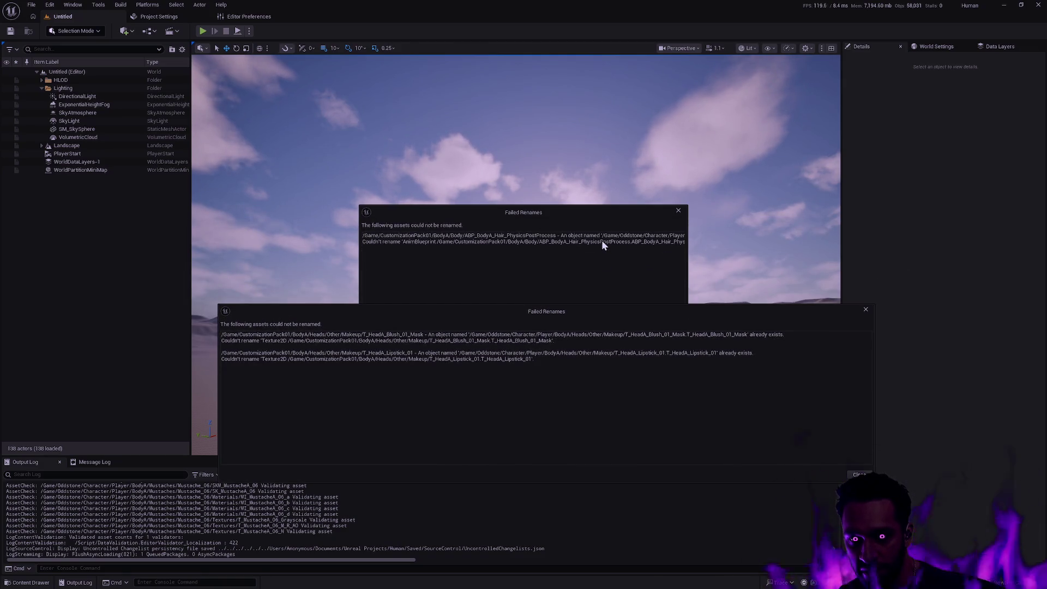
left_click_drag(594, 212, 640, 150)
mouse_move(780, 316)
left_mouse_down()
mouse_move(909, 289)
mouse_move(927, 269)
left_mouse_up()
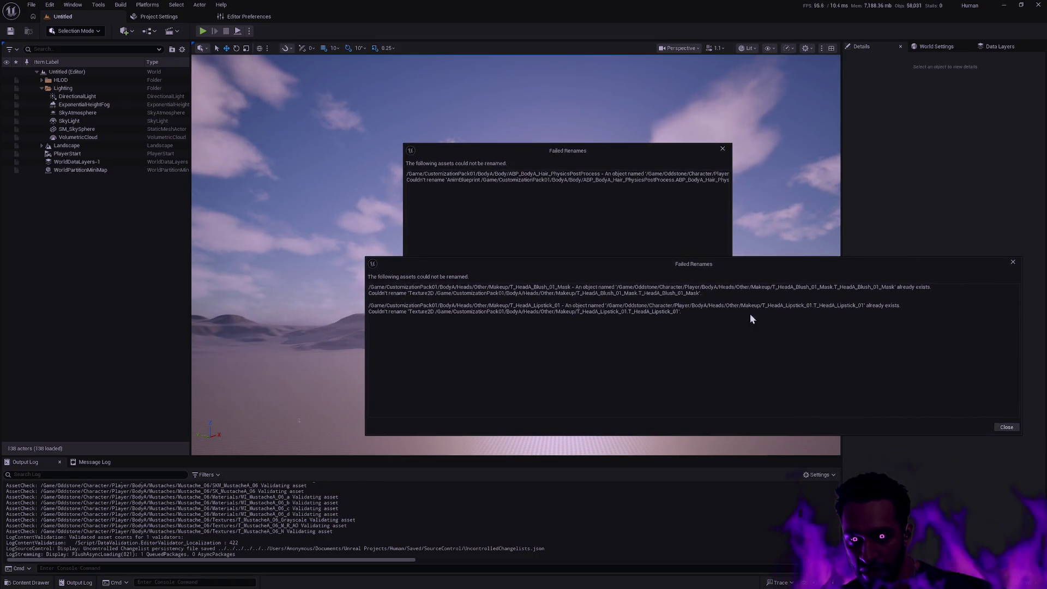
key("ctrl+space")
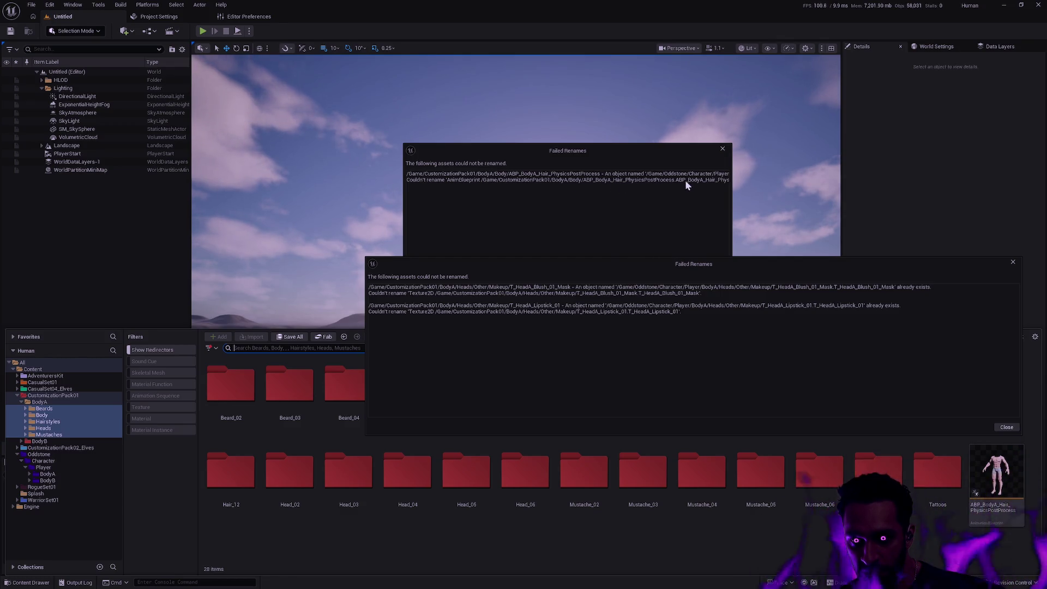
left_click_drag(555, 157, 548, 75)
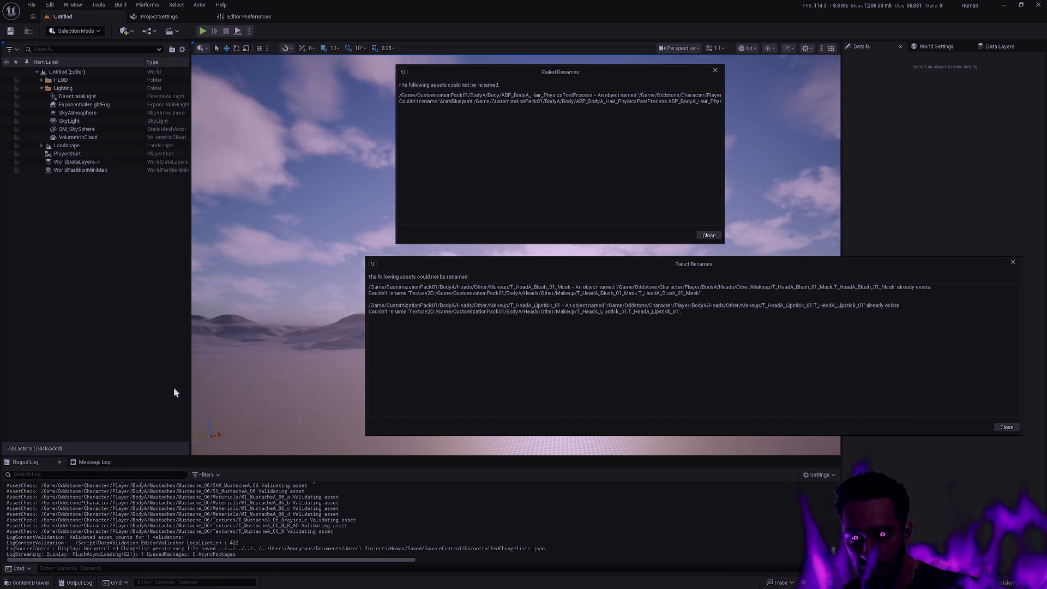
key("ctrl+space")
left_click(51, 474)
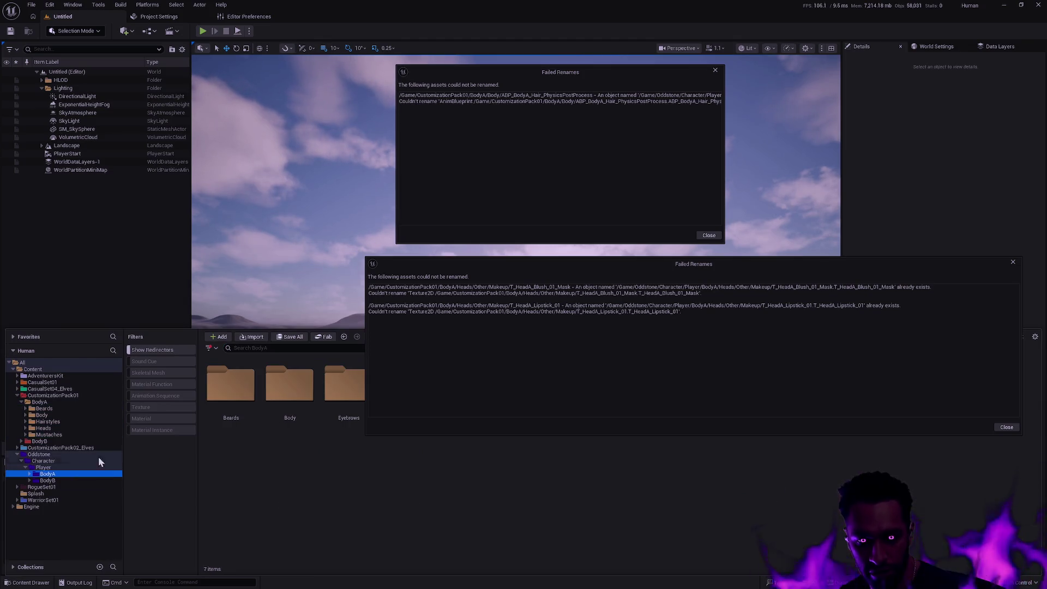
Move the makeup failure report aside and open the moved Body folder under Player/BodyA
left_click_drag(534, 267, 465, 183)
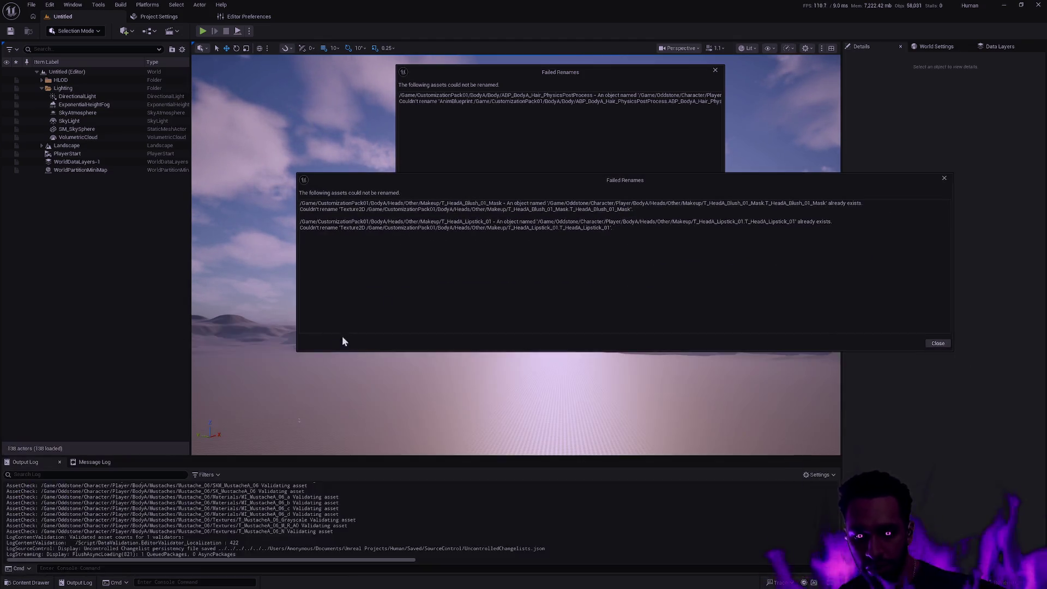
key("ctrl+space")
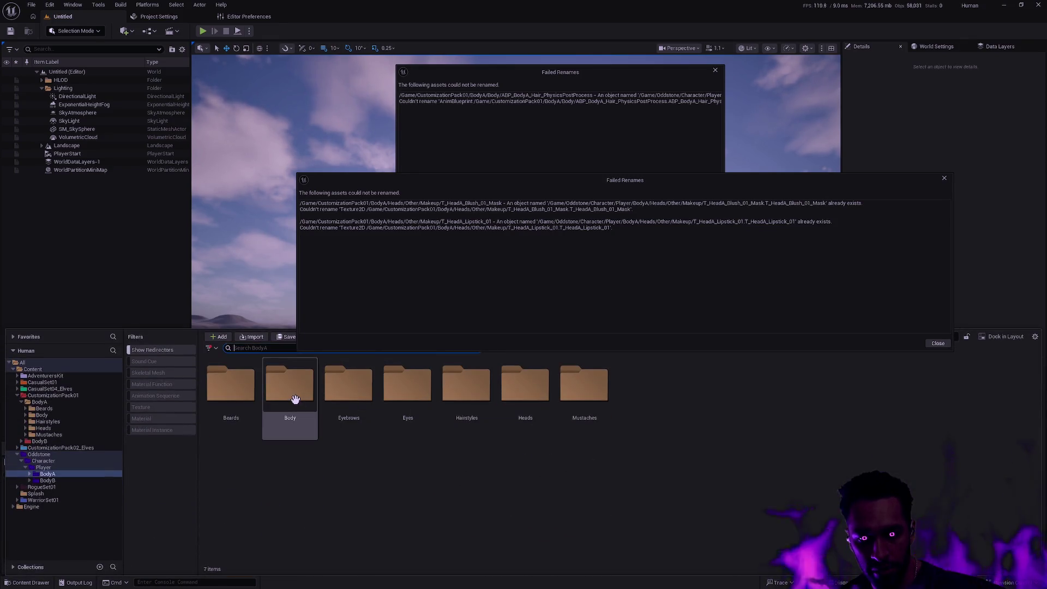
double_click(294, 398)
mouse_move(396, 427)
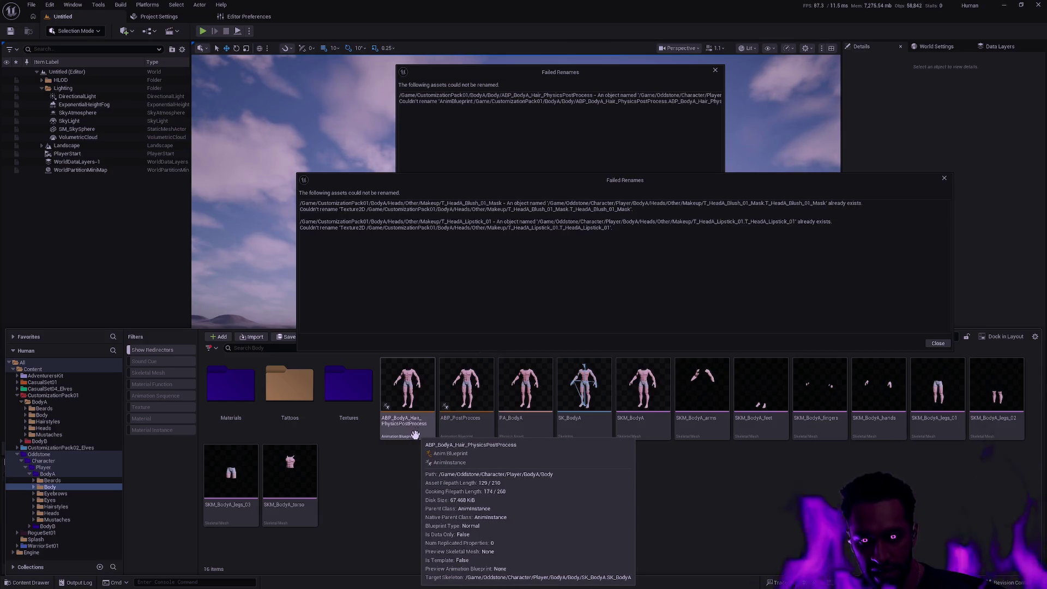
Delete the leftover ABP_BodyA_Hair_PhysicsPostProcess from the old CustomizationPack01 BodyA Body folder
left_click(62, 415)
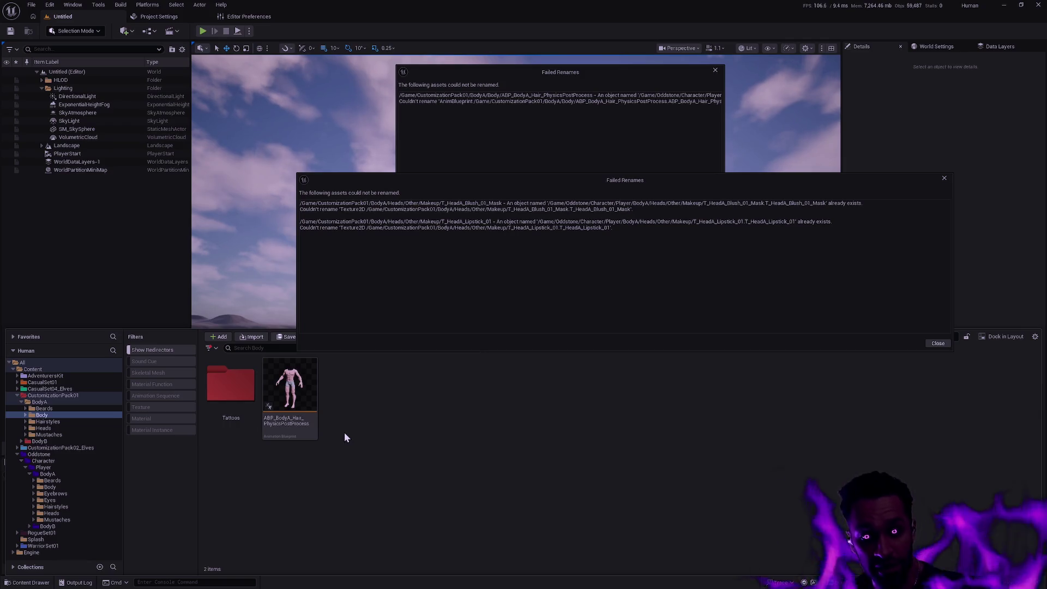
left_click(306, 412)
key("Delete")
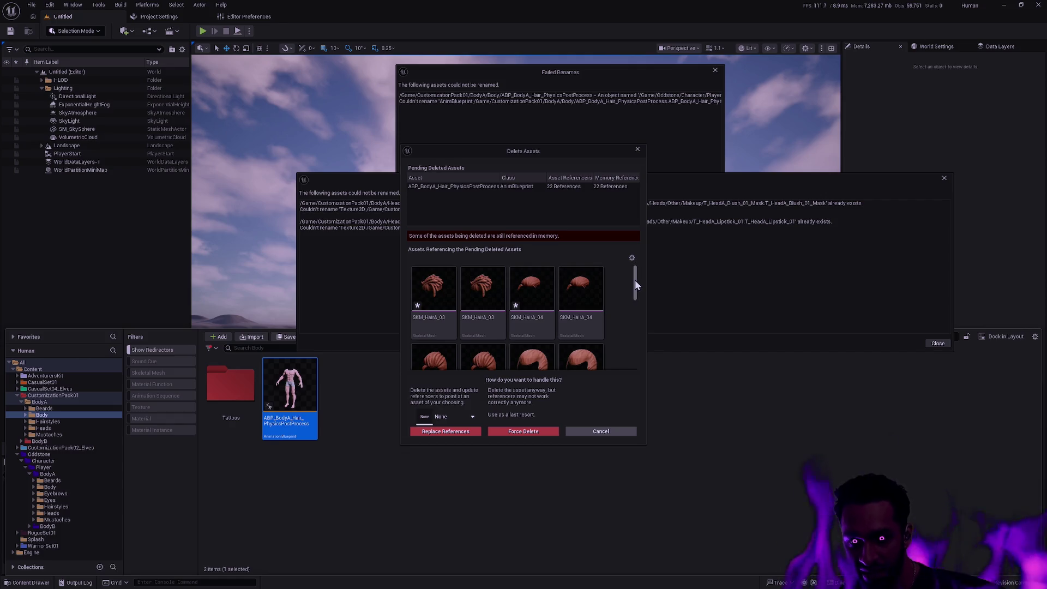
left_click_drag(635, 280, 637, 356)
left_click(457, 417)
left_click(453, 457)
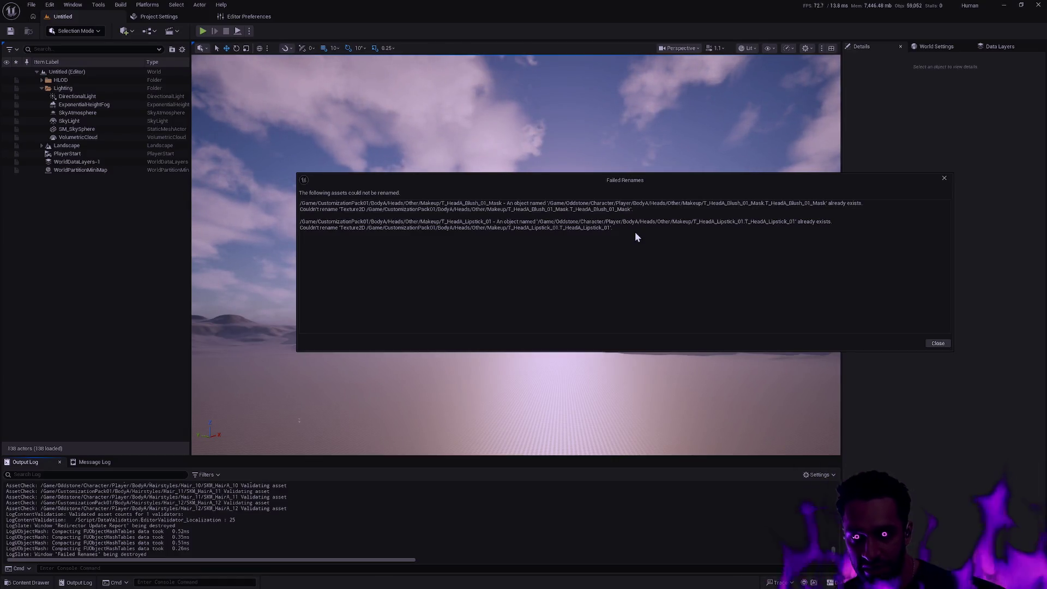
Browse the moved Beards, Body and Heads folders and open Heads/Other/Makeup under Oddstone
key("ctrl+space")
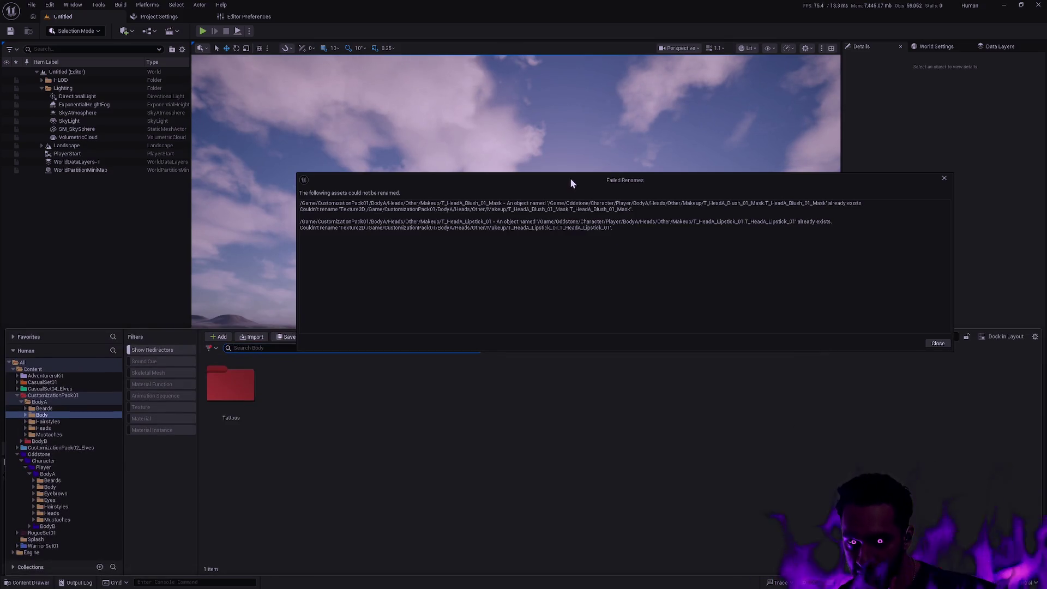
left_click_drag(570, 178, 542, 138)
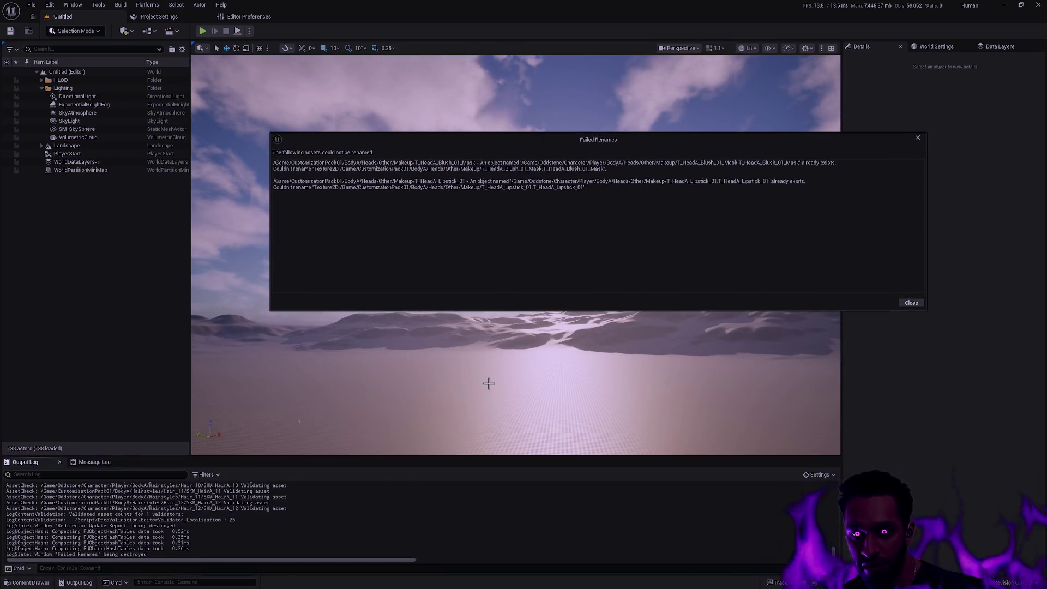
key("ctrl+space")
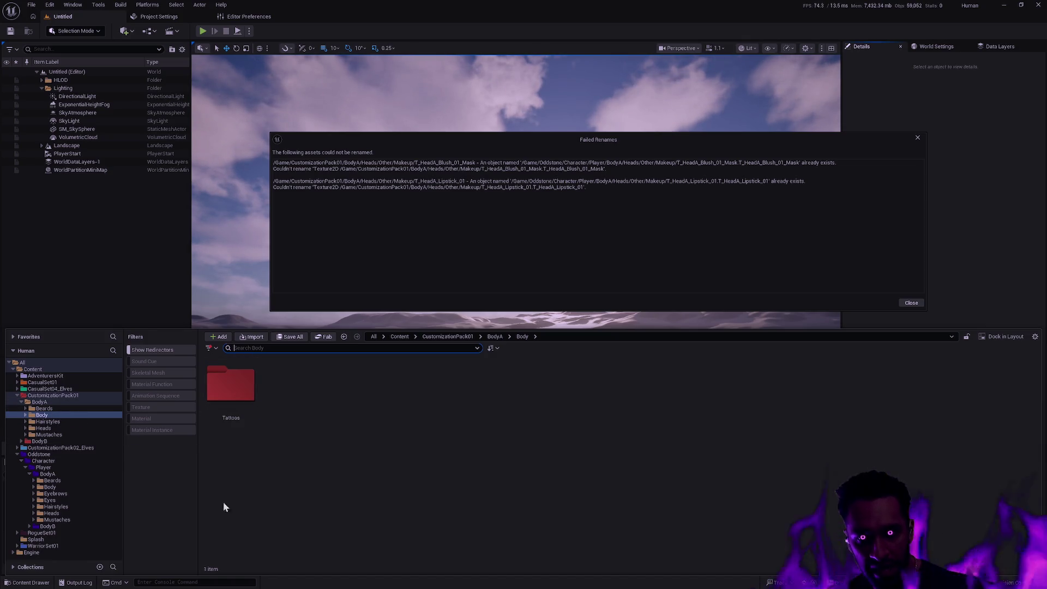
left_click(57, 482)
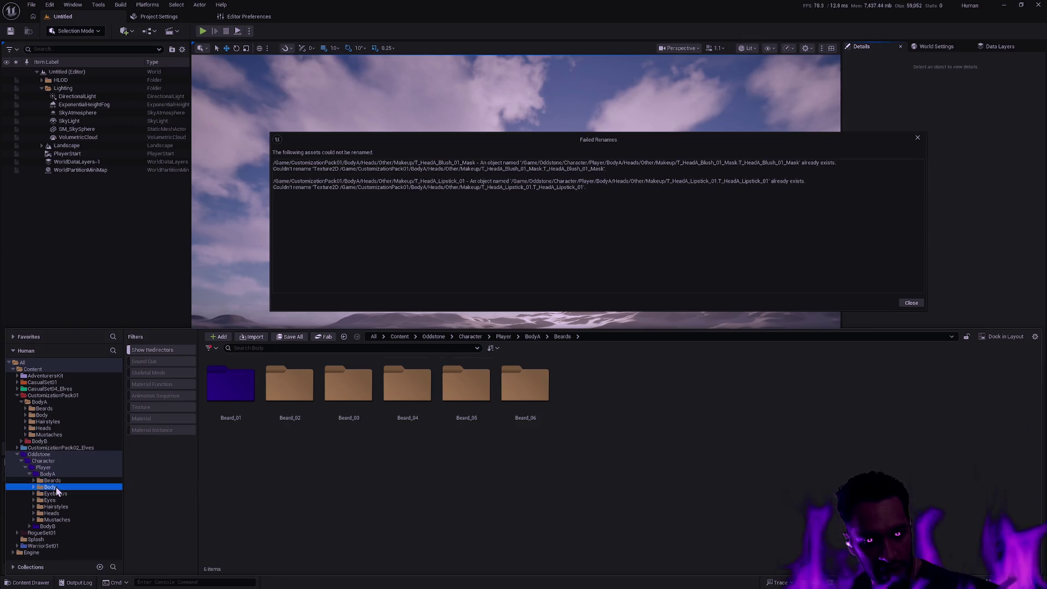
left_click(56, 487)
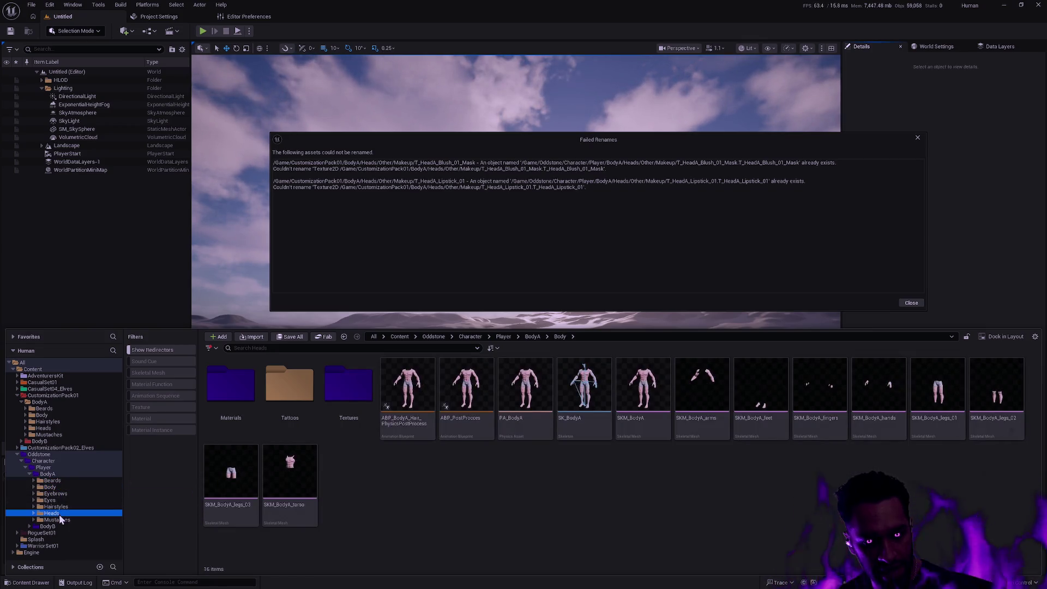
left_click(58, 514)
double_click(594, 397)
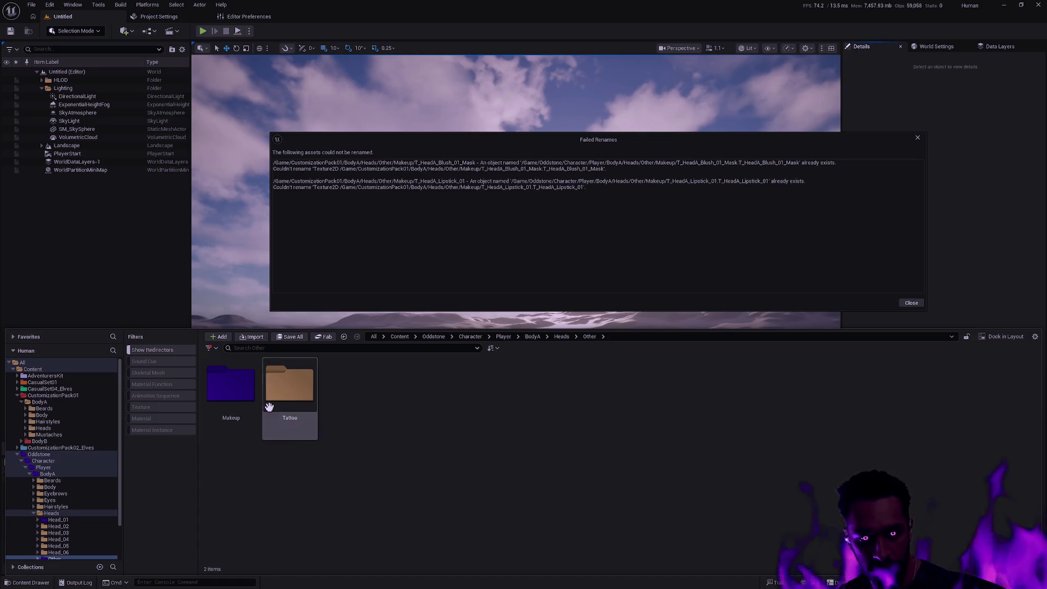
double_click(231, 384)
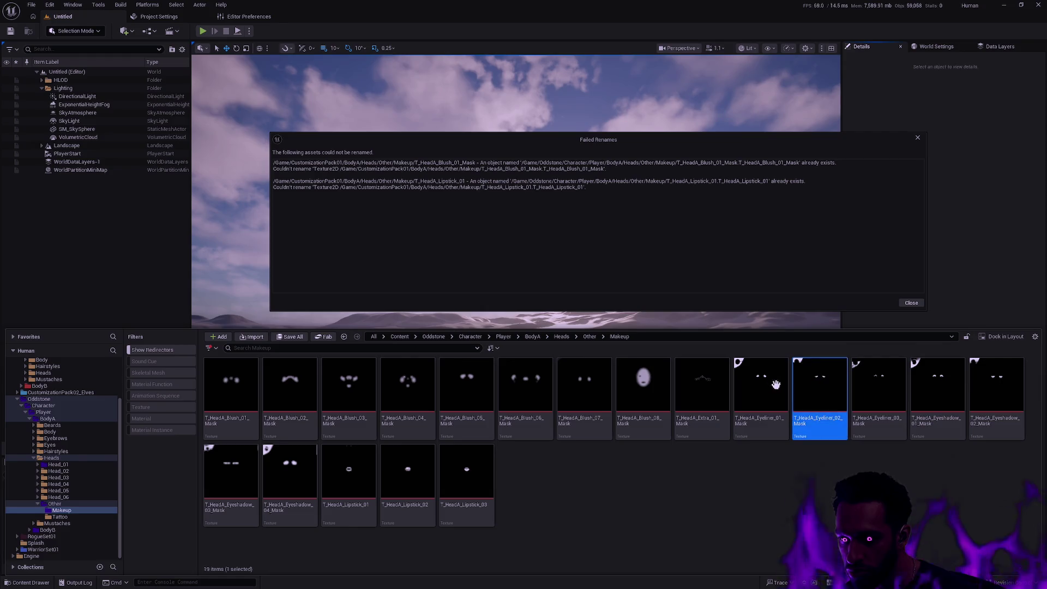
left_click(721, 231)
key("ctrl+space")
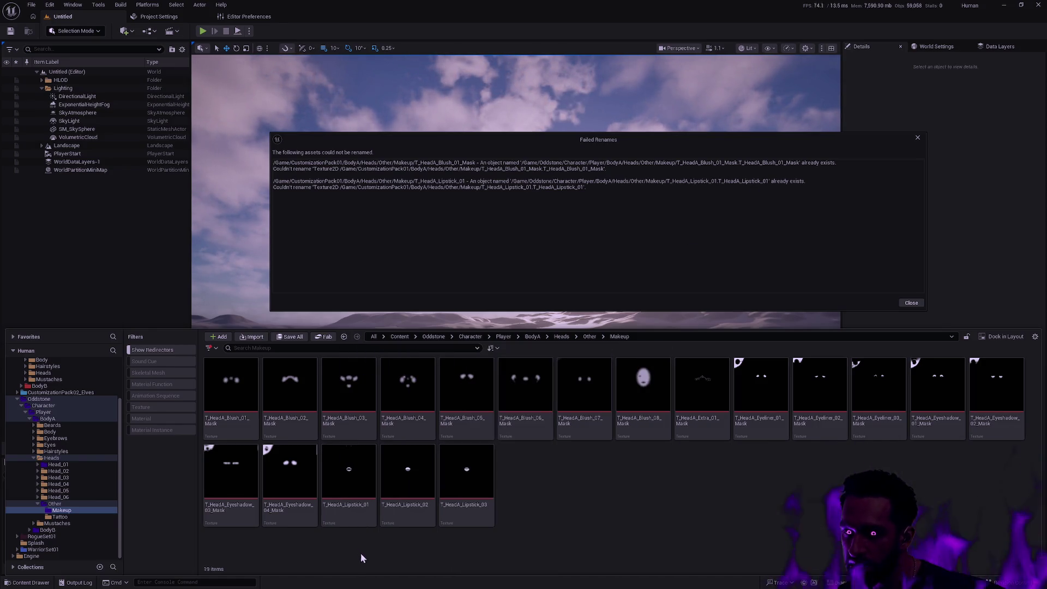
Select T_HeadA_Lipstick_01 and T_HeadA_Blush_01_Mask, then open the source Makeup folder's blush texture actions
left_click(349, 480)
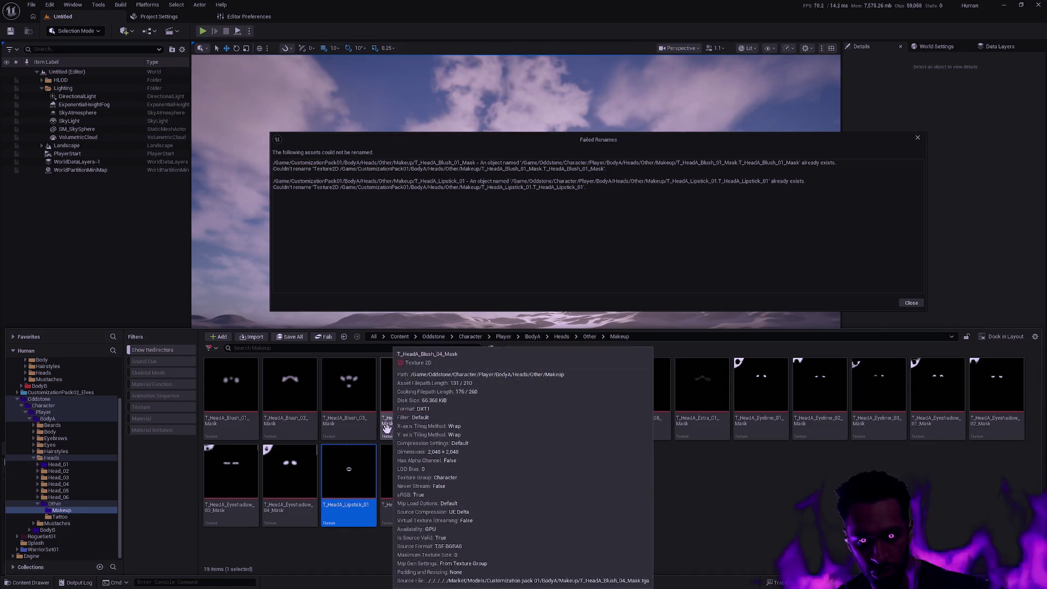
left_click(231, 398, "ctrl")
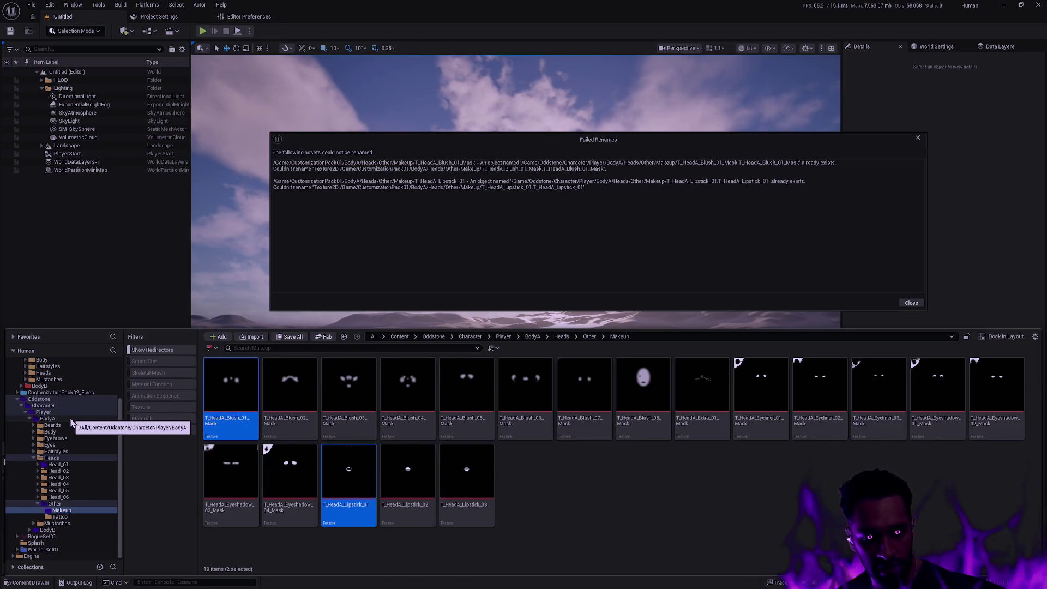
scroll(70, 417, "up", 3)
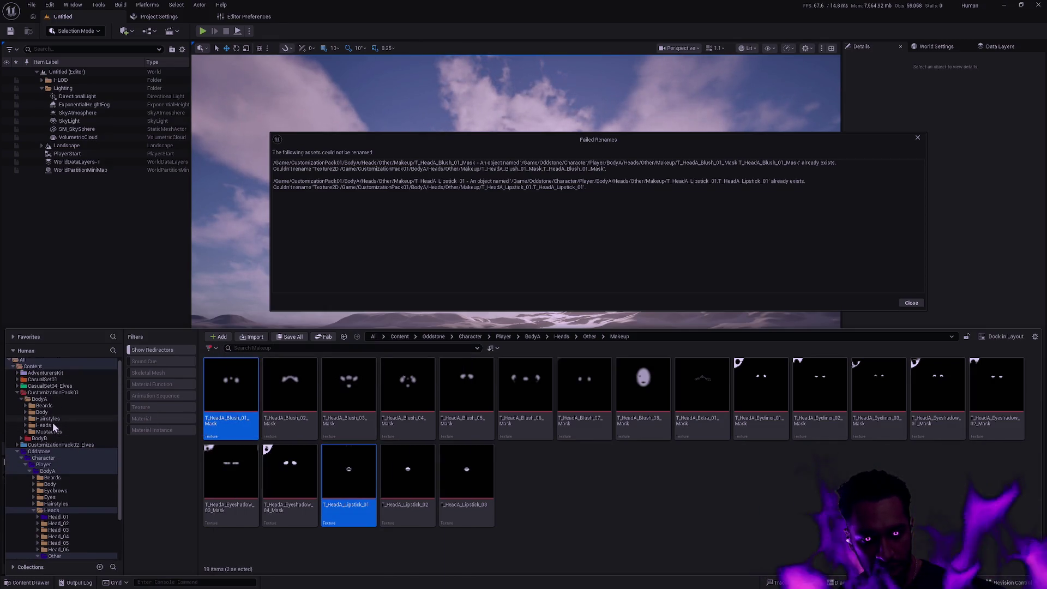
left_click(51, 426)
double_click(525, 403)
double_click(231, 390)
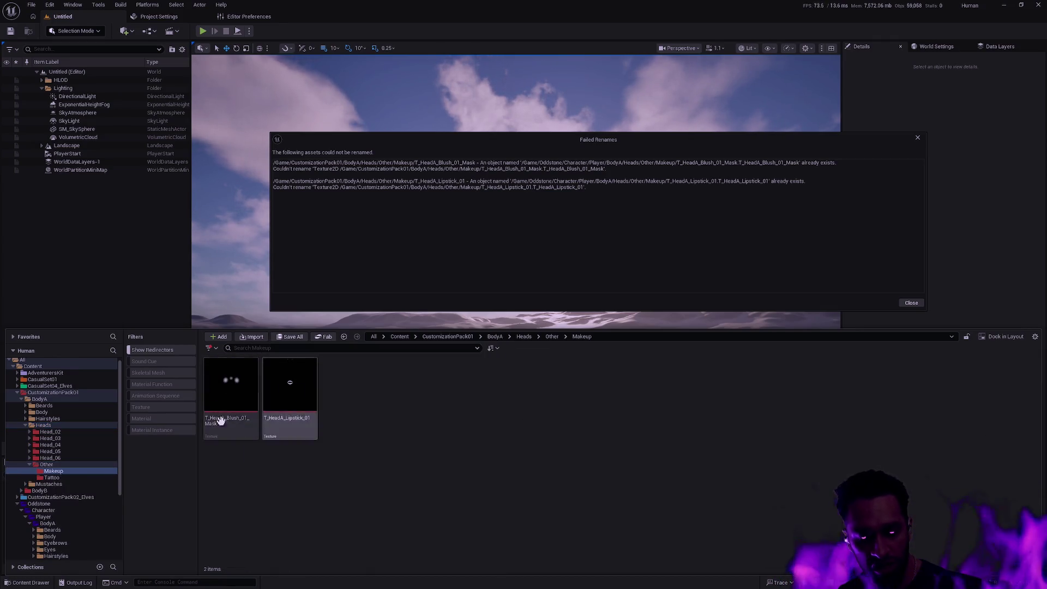
right_click(223, 419)
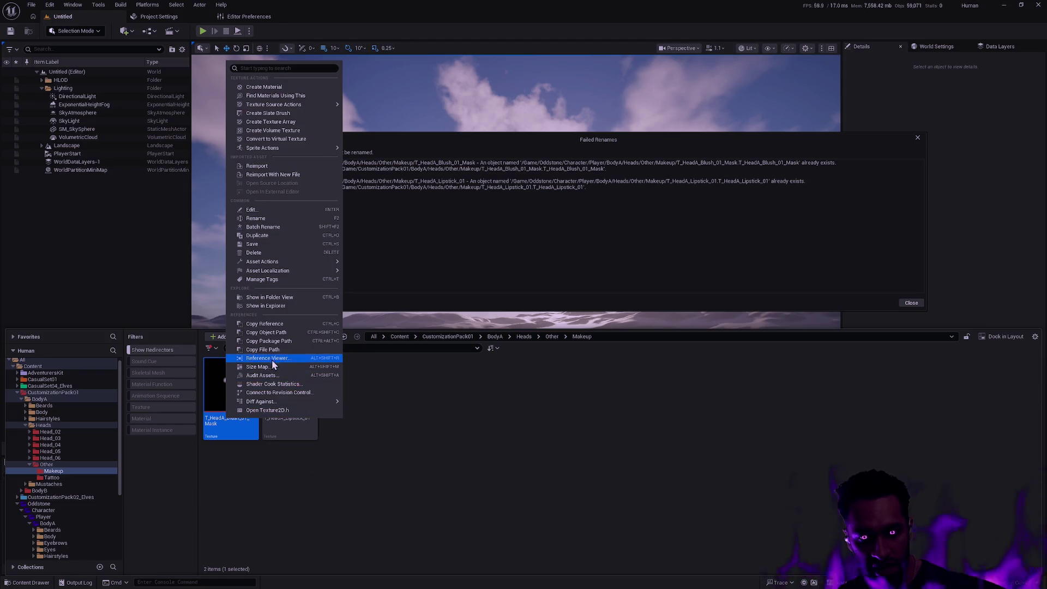
Check in the Reference Viewer which five materials use the leftover T_HeadA_Blush_01_Mask
left_click(273, 359)
mouse_move(494, 146)
left_mouse_down()
mouse_move(592, 125)
mouse_move(668, 70)
mouse_move(634, 77)
left_mouse_up()
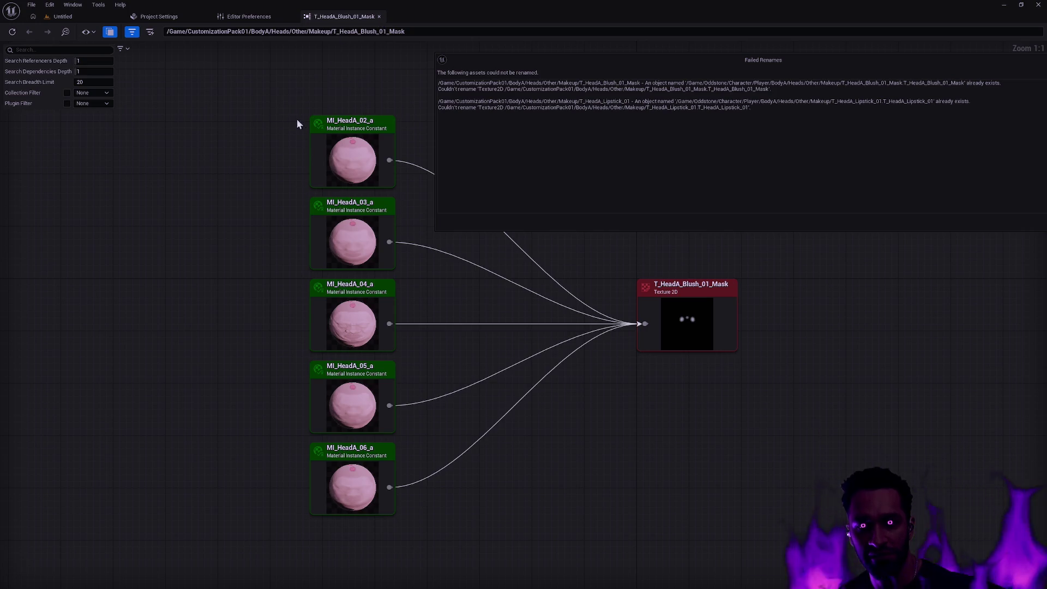
mouse_move(276, 80)
left_mouse_down()
mouse_move(451, 496)
mouse_move(427, 540)
left_mouse_up()
left_click(63, 16)
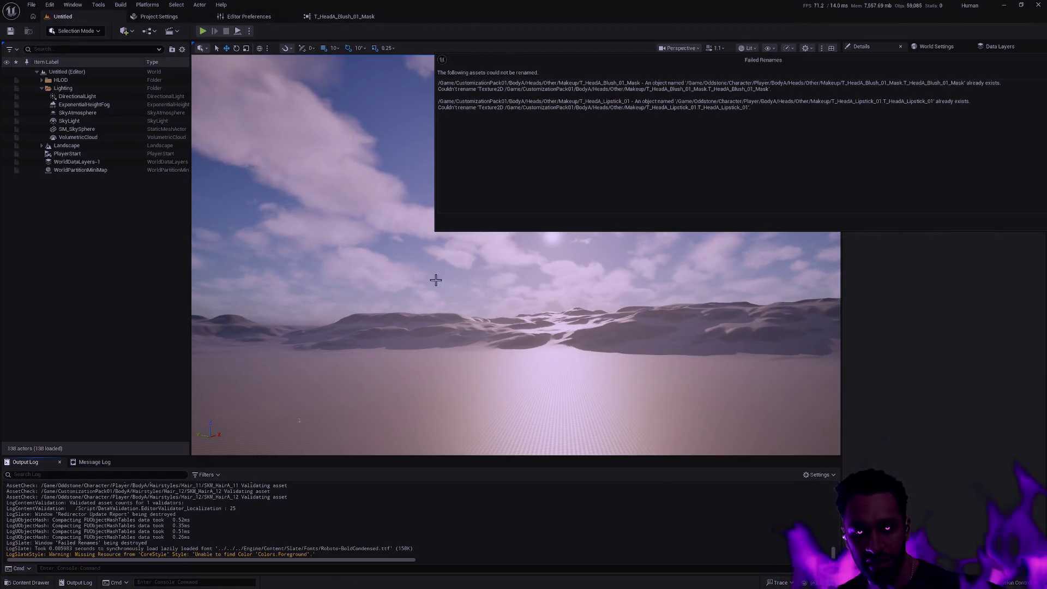
key("ctrl+space")
Delete the leftover blush texture, replacing references with the Oddstone T_HeadA_Blush_01_Mask, and save the materials
left_click(245, 411)
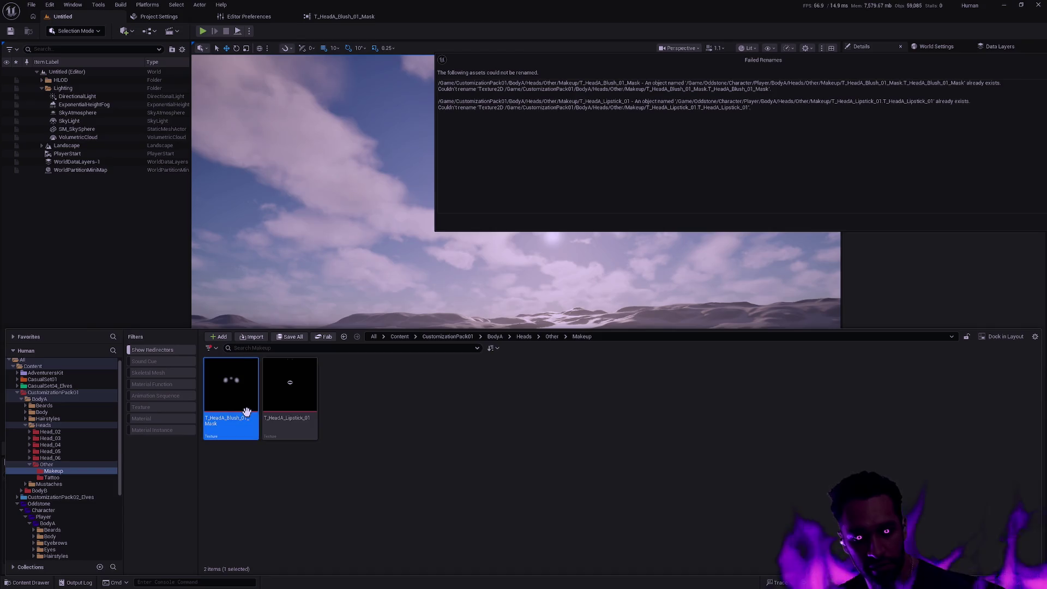
key("Delete")
left_click(455, 410)
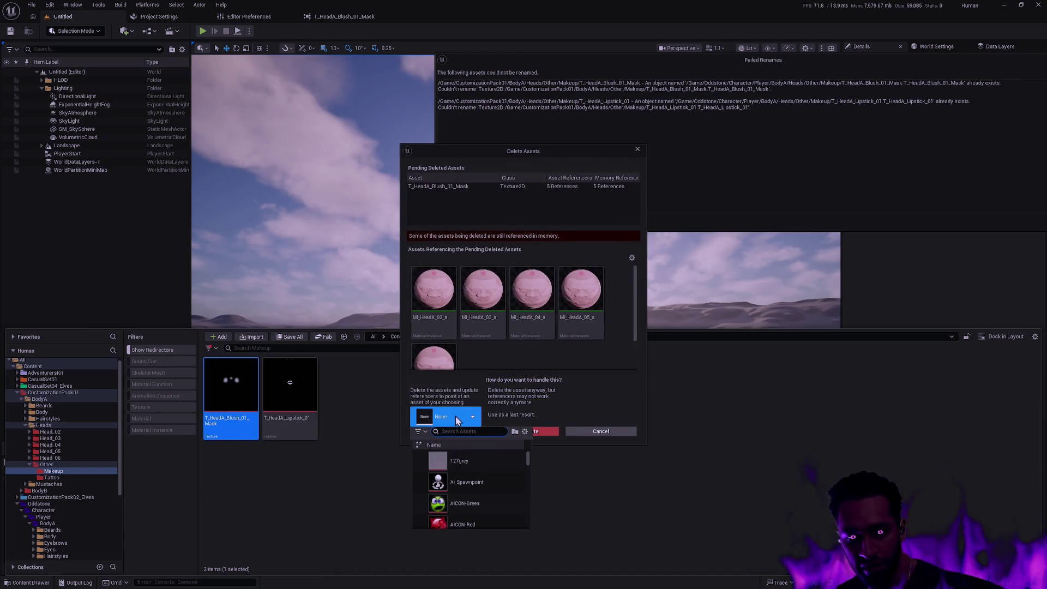
type("T_HeadA_Blush")
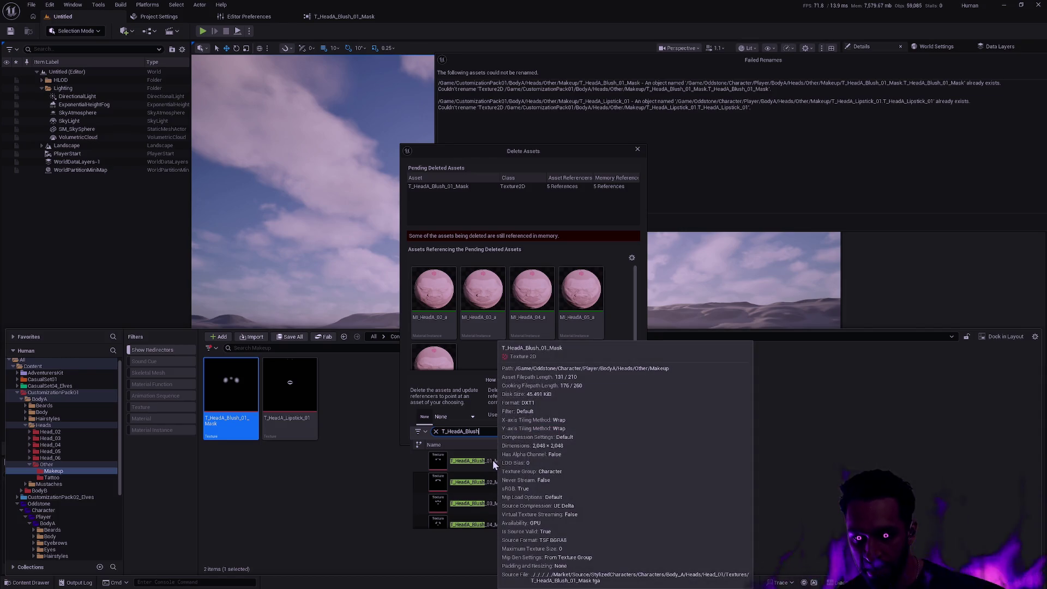
left_click(493, 459)
left_click(449, 432)
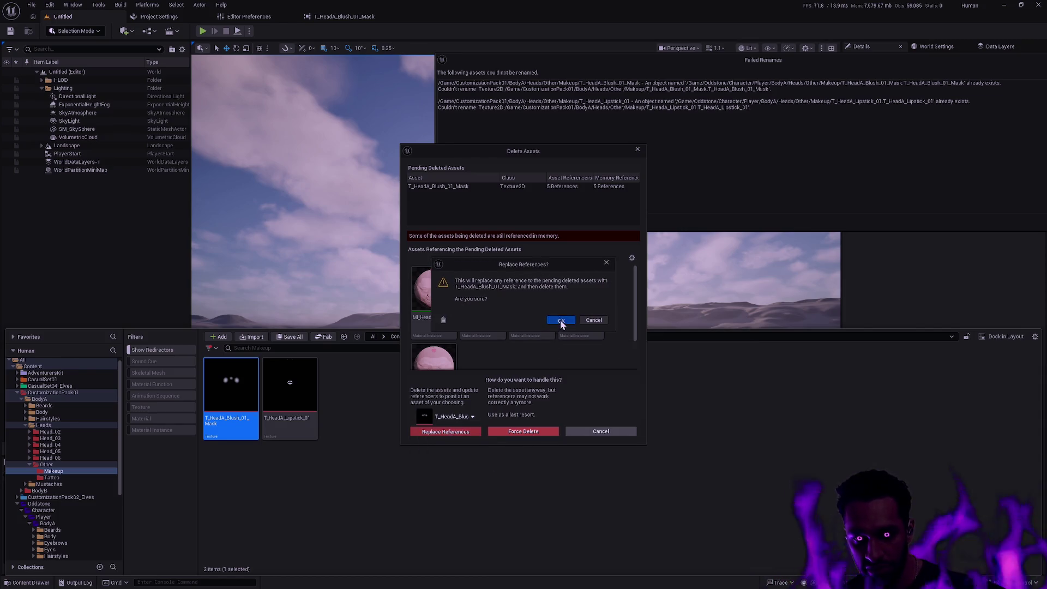
left_click(561, 322)
left_click(551, 392)
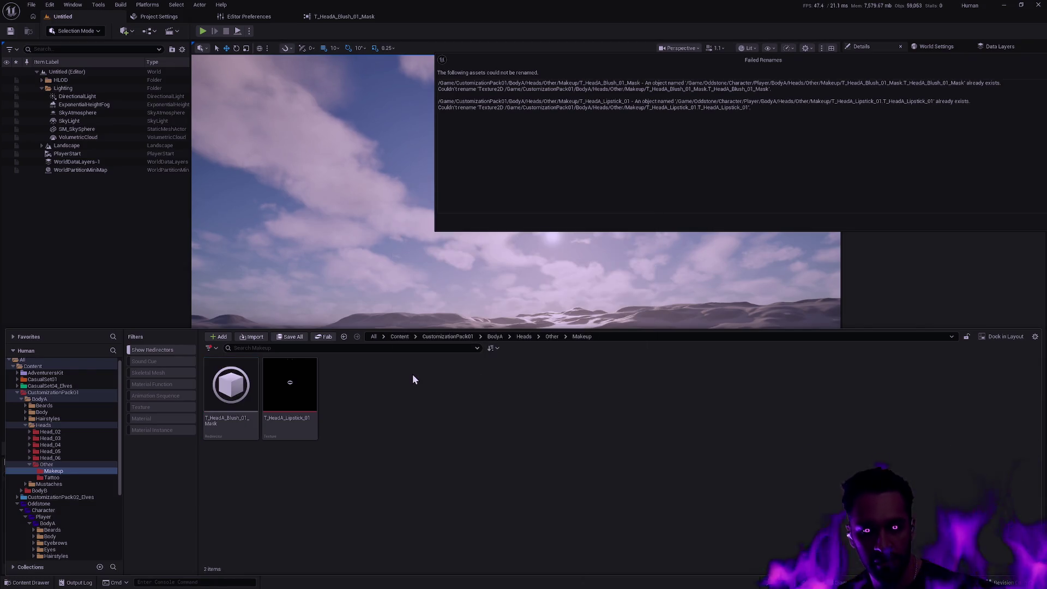
Check in the Reference Viewer which materials use the leftover T_HeadA_Lipstick_01
right_click(304, 411)
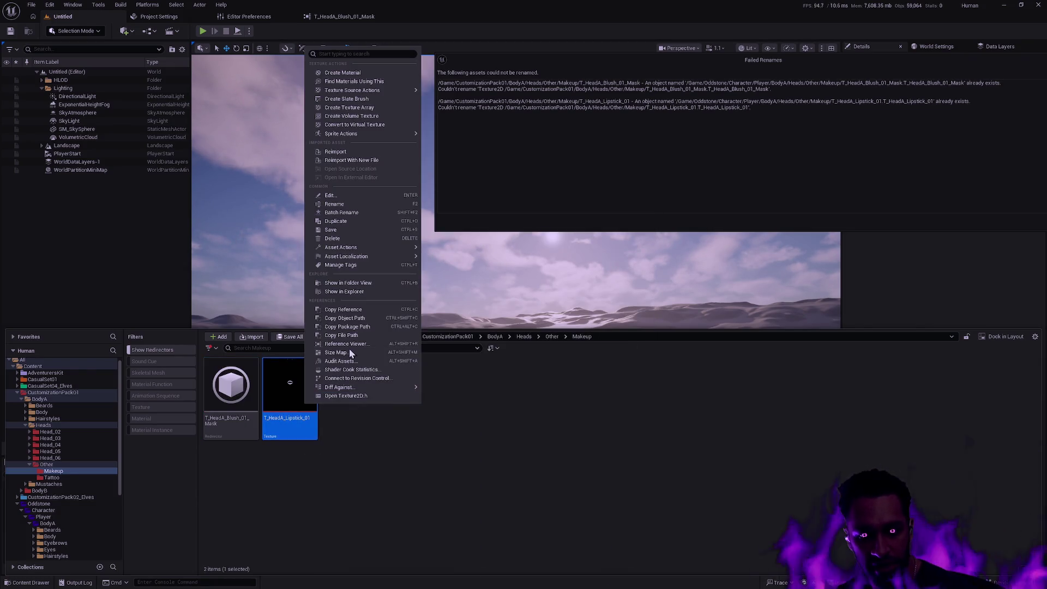
left_click(352, 343)
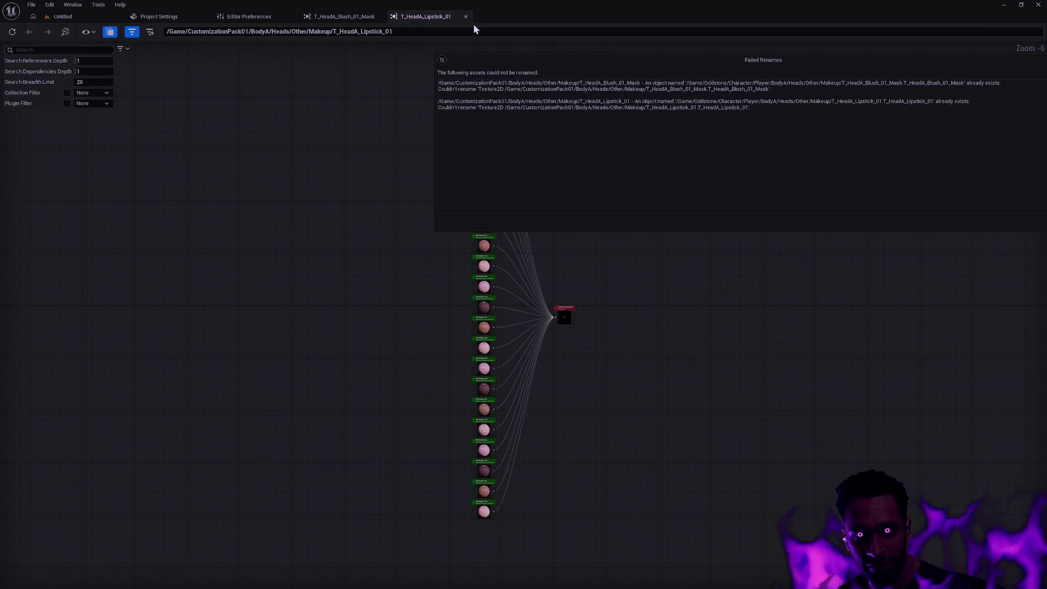
left_click(466, 17)
left_click(63, 16)
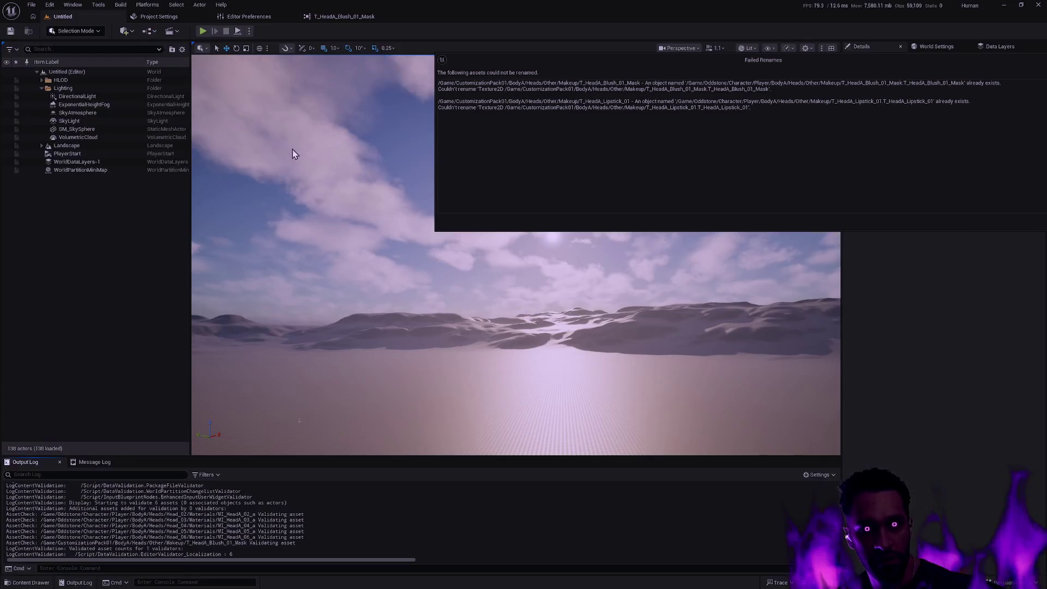
key("ctrl+space")
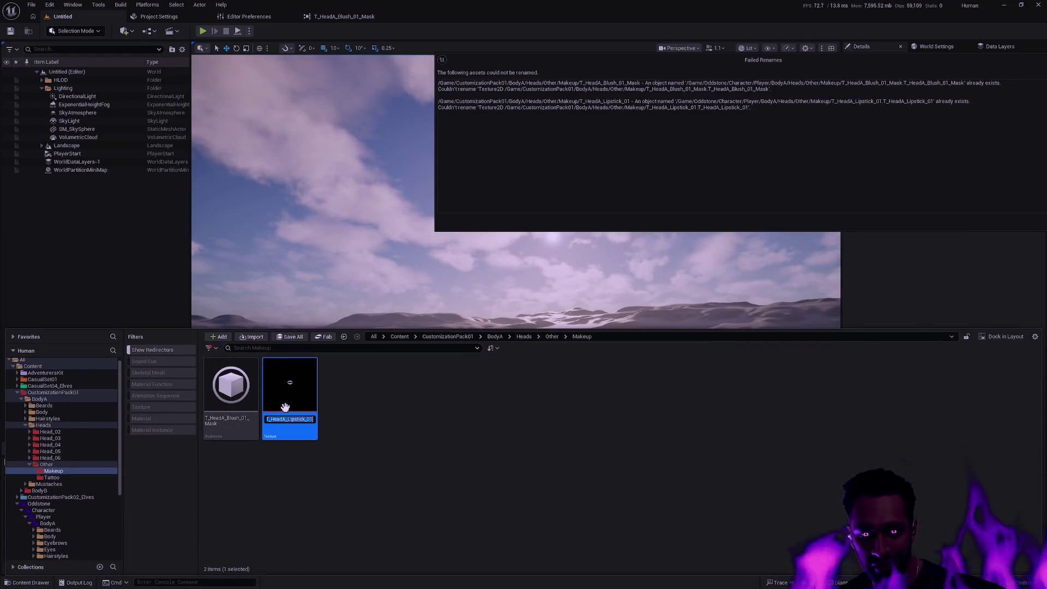
Delete the leftover lipstick texture, replacing references with the Oddstone T_HeadA_Lipstick_01, and save the materials
left_click(305, 392)
key("Delete")
left_click(454, 416)
type("T_HeadA_Lipstick_01")
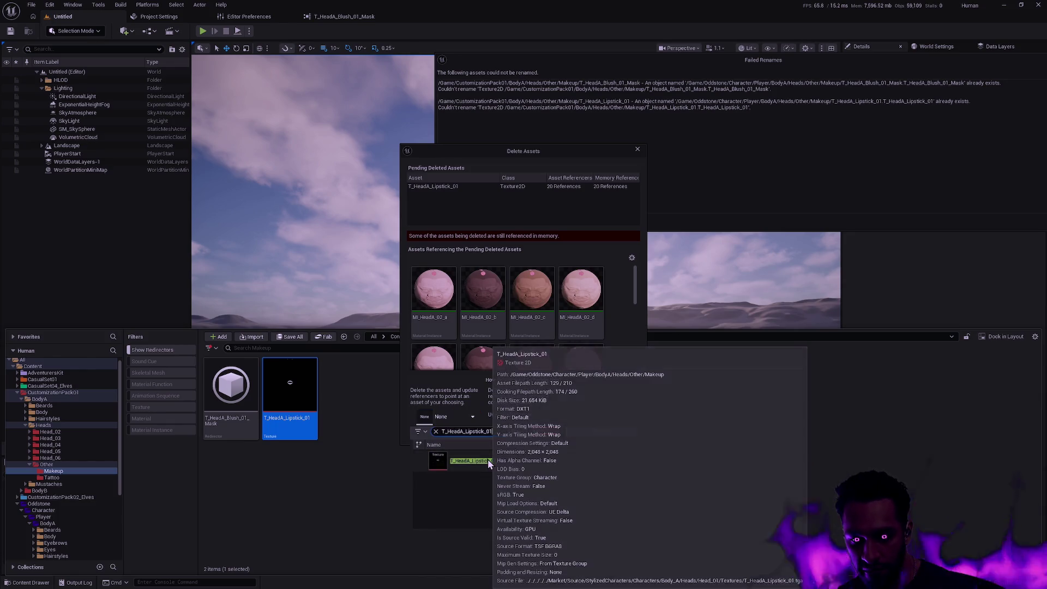
left_click(487, 460)
left_click(460, 431)
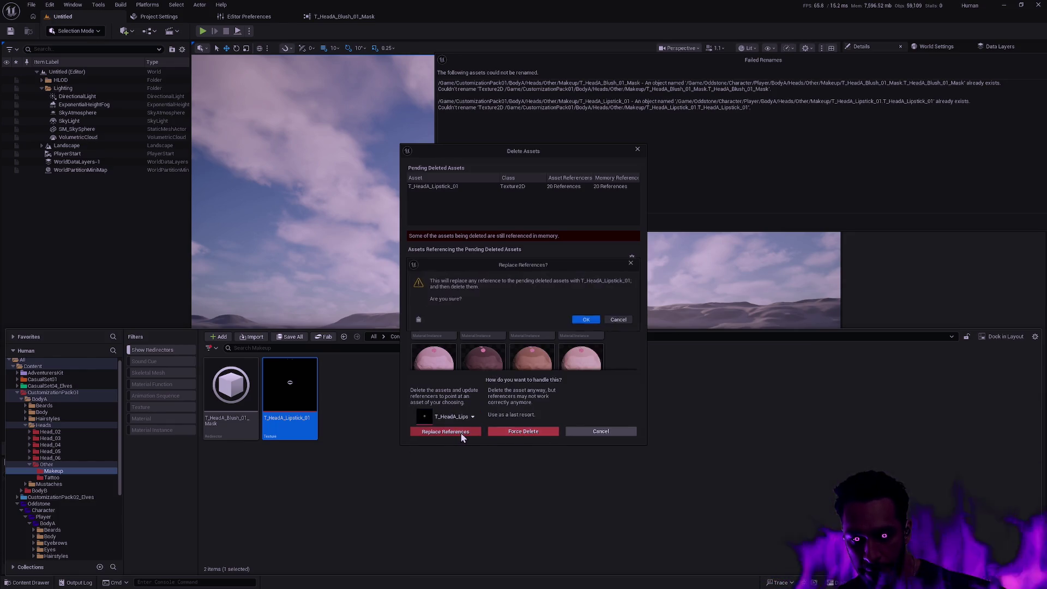
left_click(582, 319)
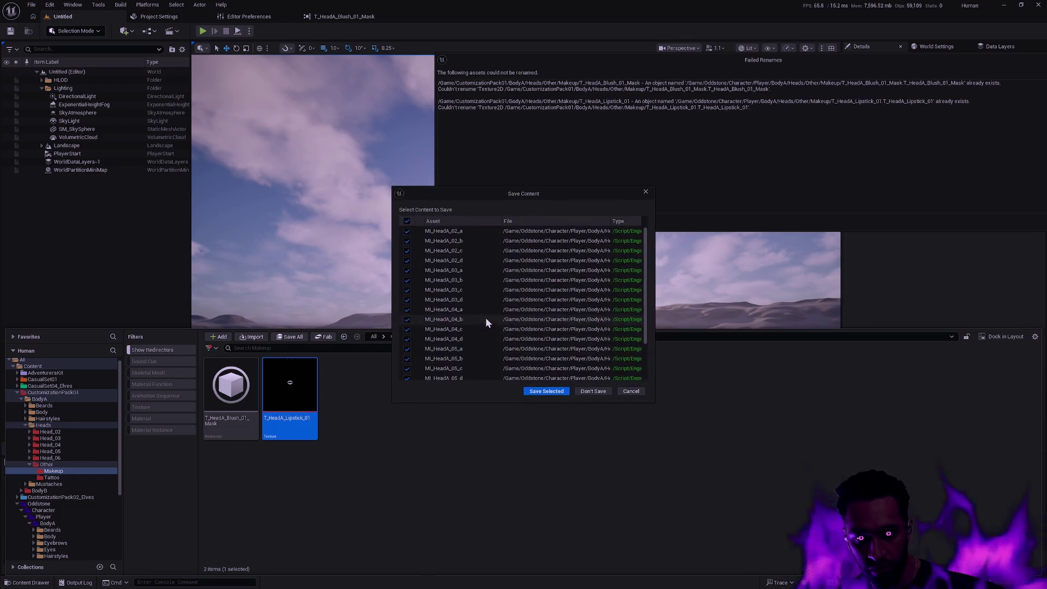
left_click(563, 391)
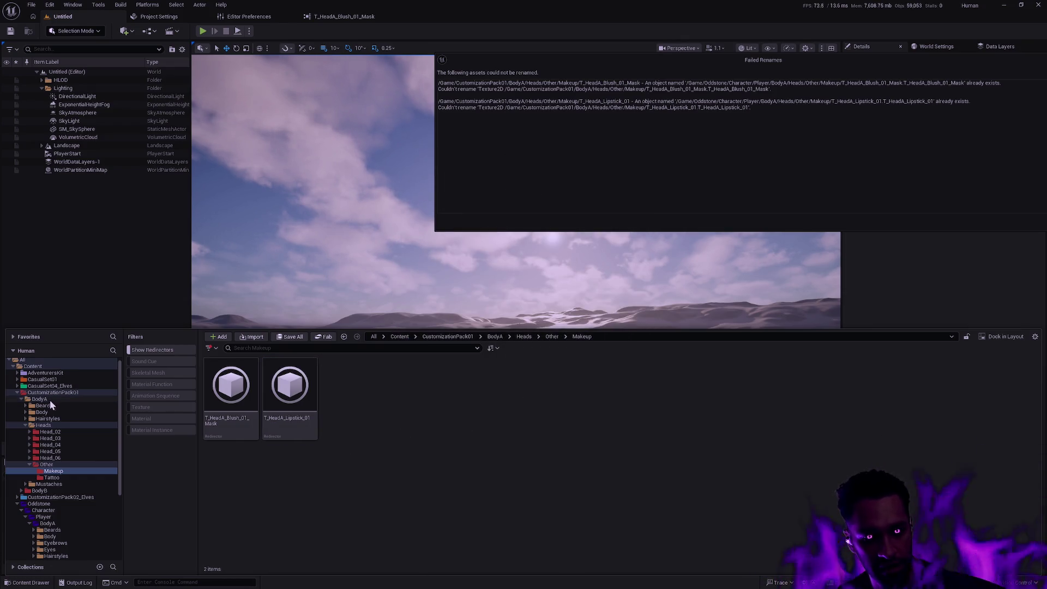
Fix up the redirectors left in the source folder with Update Redirector References
right_click(55, 471)
mouse_move(91, 340)
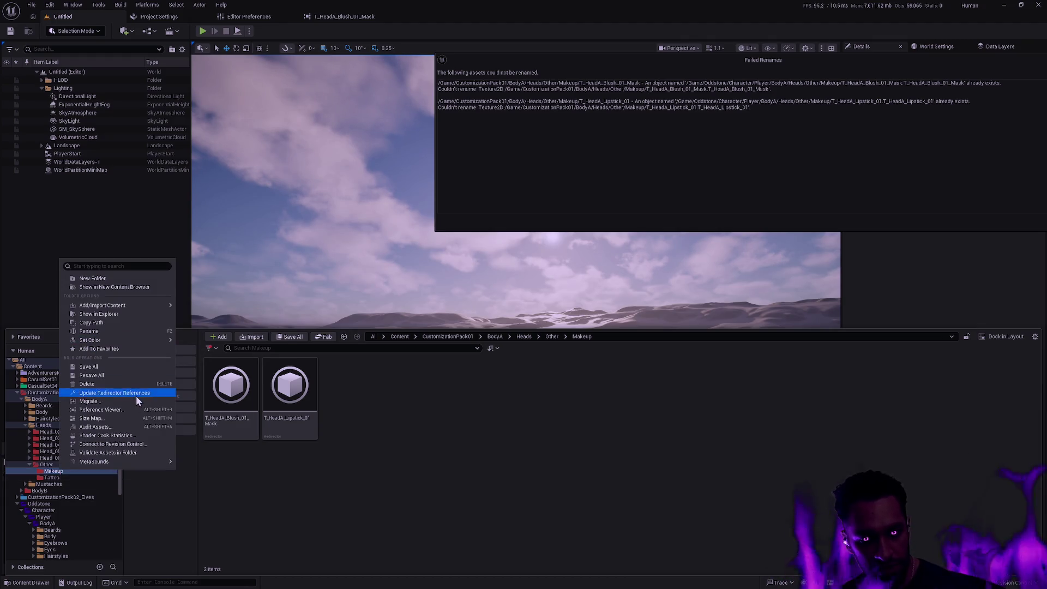
left_click(136, 394)
left_click(477, 450)
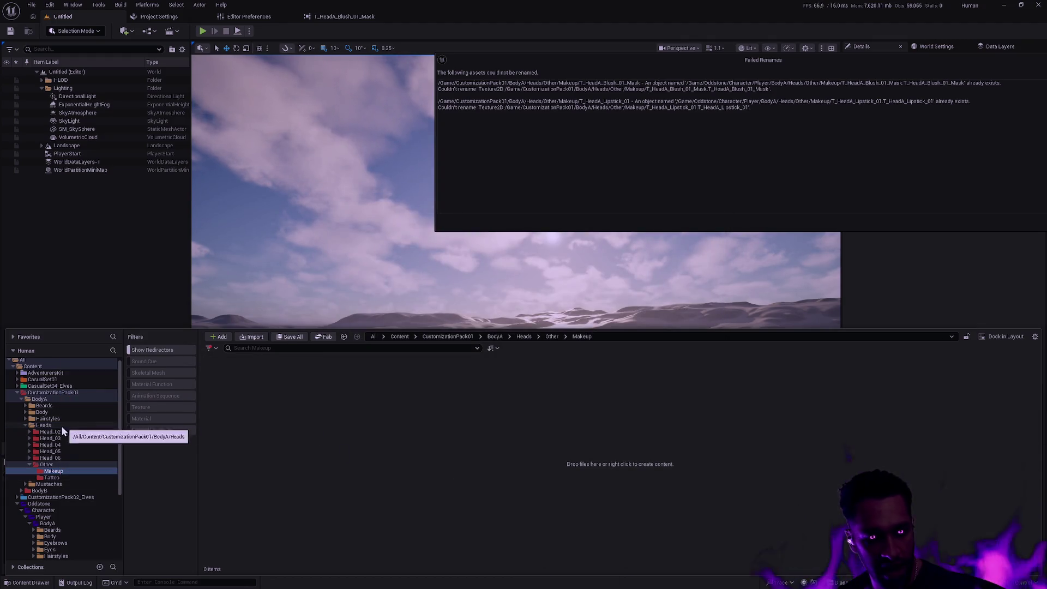
Permanently delete the CustomizationPack01/BodyA folder and close the Failed Renames report
double_click(31, 399, "ctrl")
left_click(60, 400)
key("Delete")
left_click(79, 417)
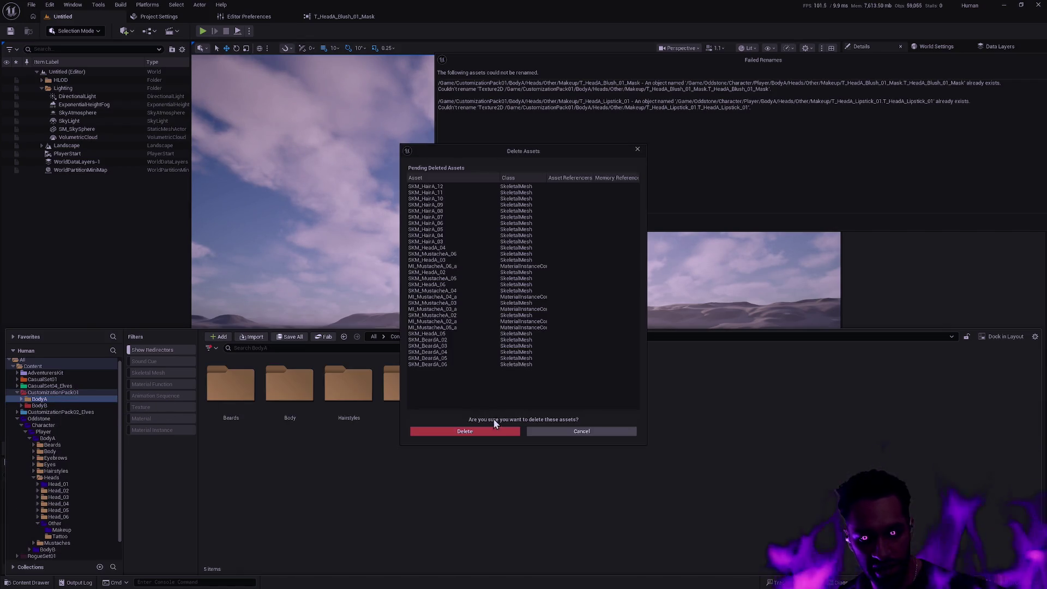
left_click(486, 431)
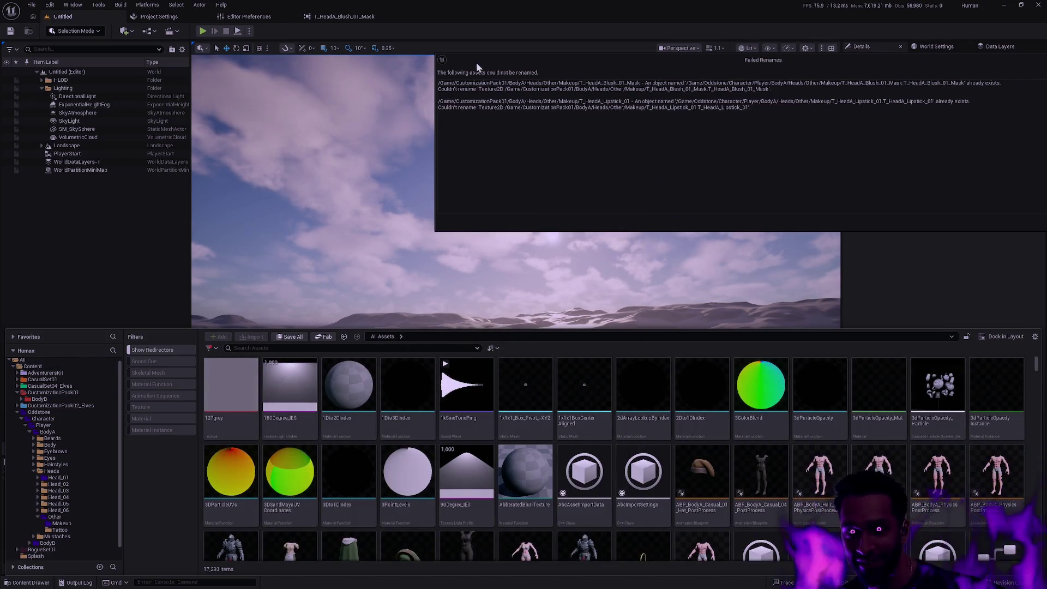
left_click_drag(479, 68, 319, 125)
left_click(868, 120)
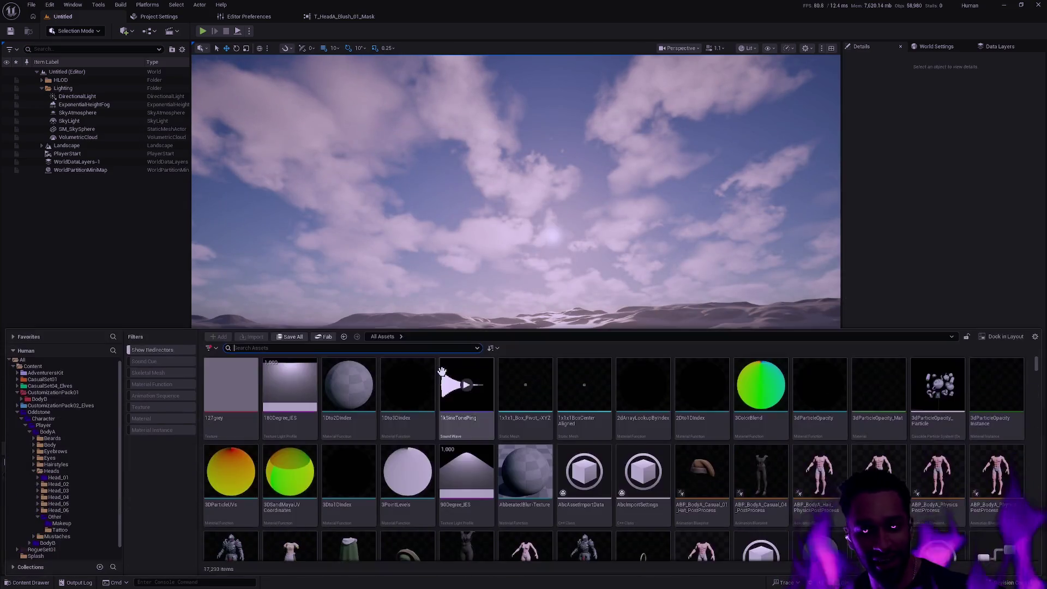
In Git Bash, check status with gs and stage all changes with ga -A
key("alt+Tab")
type("gs")
key("Return")
type("ga -A")
key("Return")
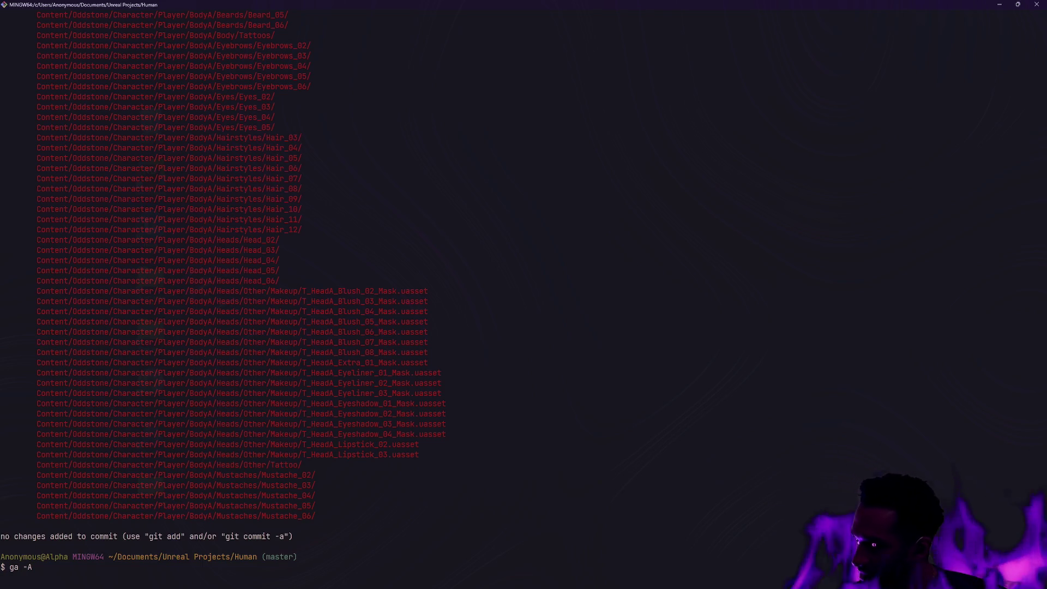
Run gs to confirm the moved and deleted assets are now staged
type("gs")
key("Return")
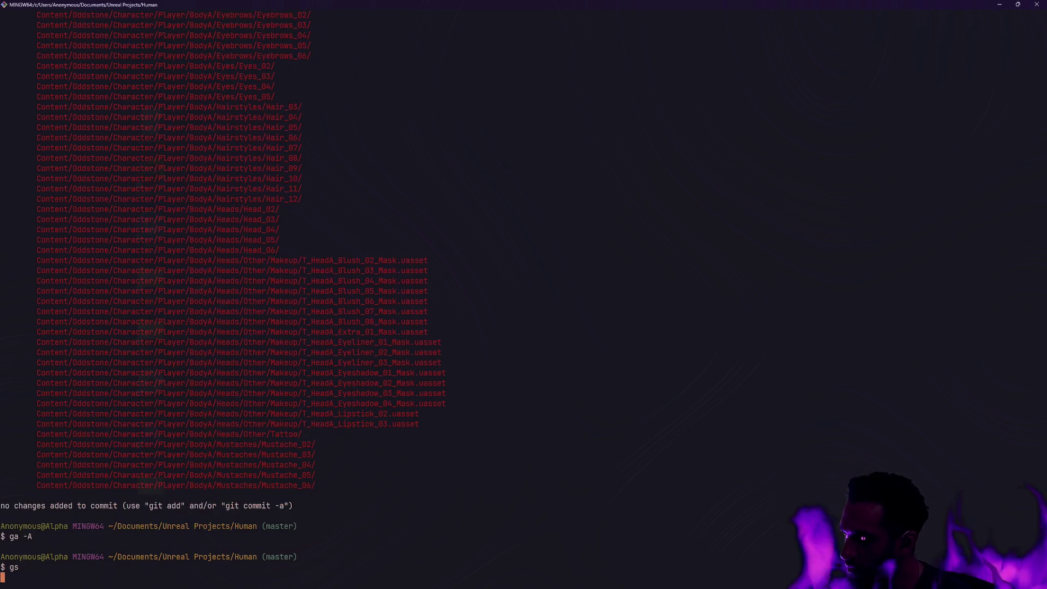
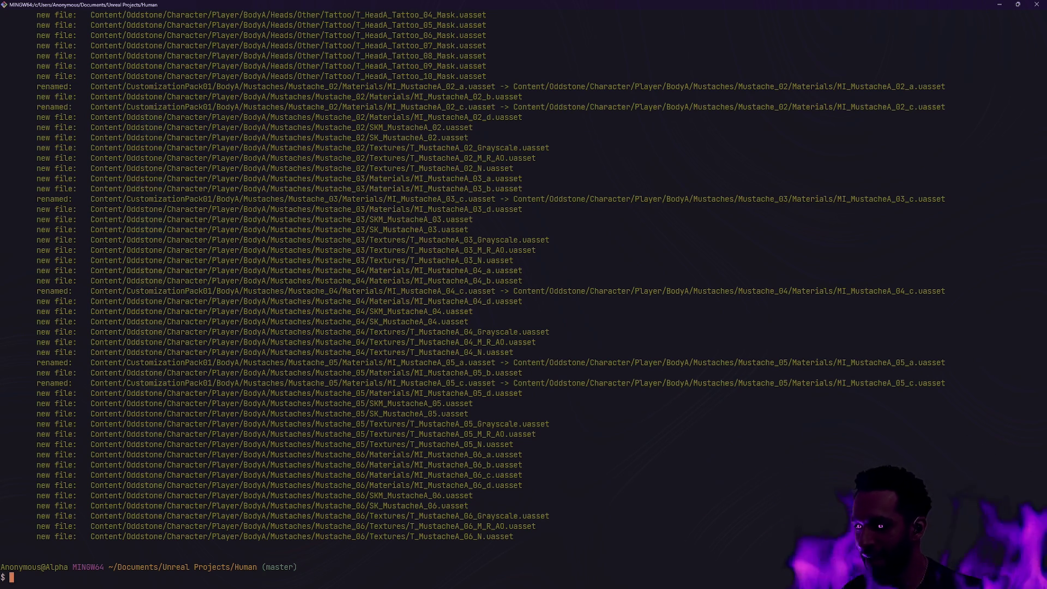
Check git status and commit the staged changes as 'Integrate customization pack 1 body a'
type("gs")
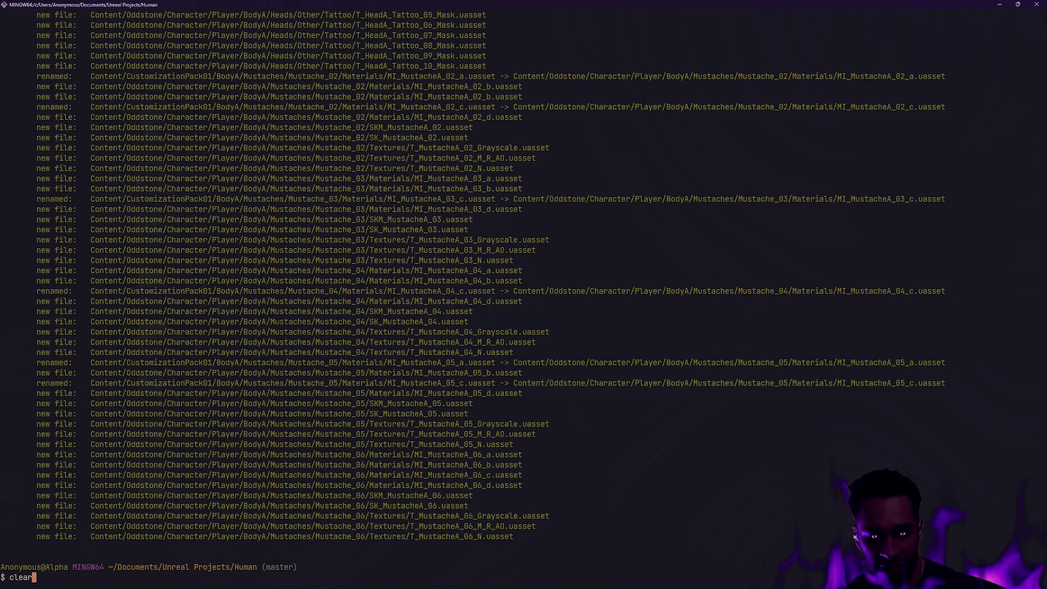
key("ctrl+l")
key("Return")
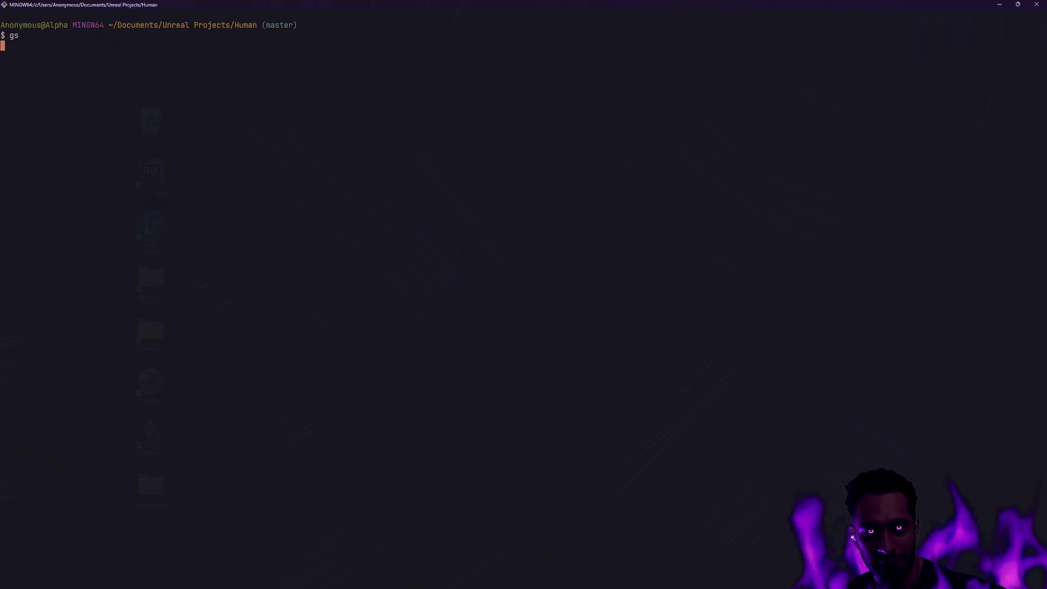
type("gc -m '")
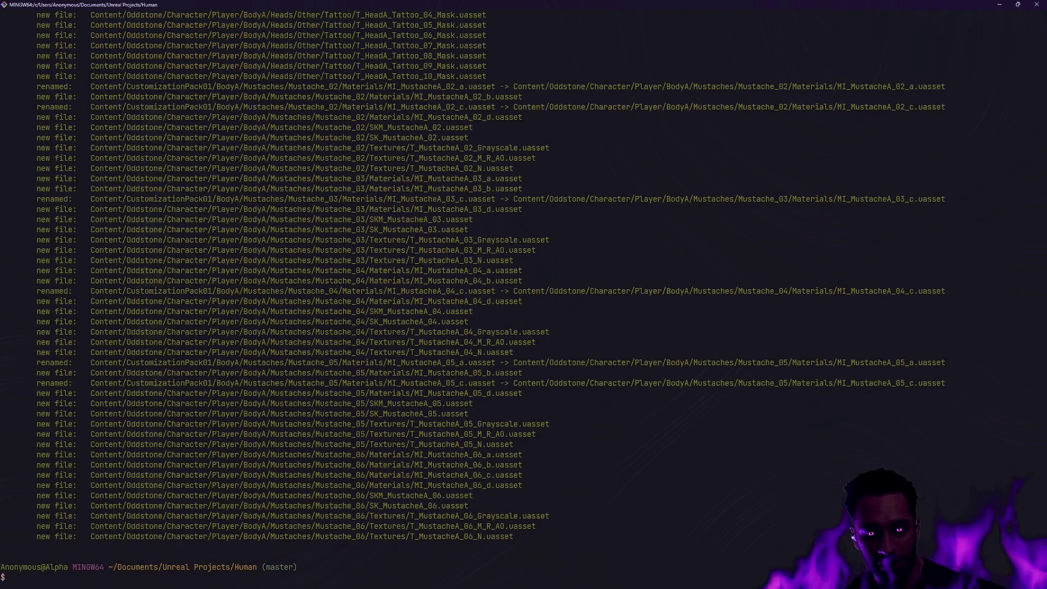
type("Migrate")
key("BackSpace")
key("BackSpace")
key("BackSpace")
key("BackSpace")
key("BackSpace")
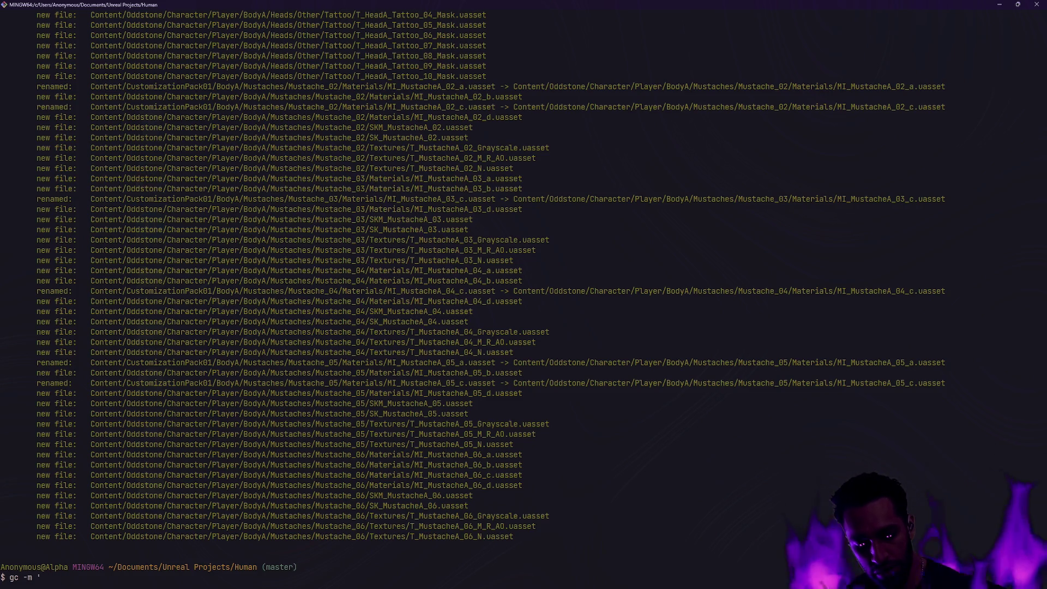
type("Integrate ")
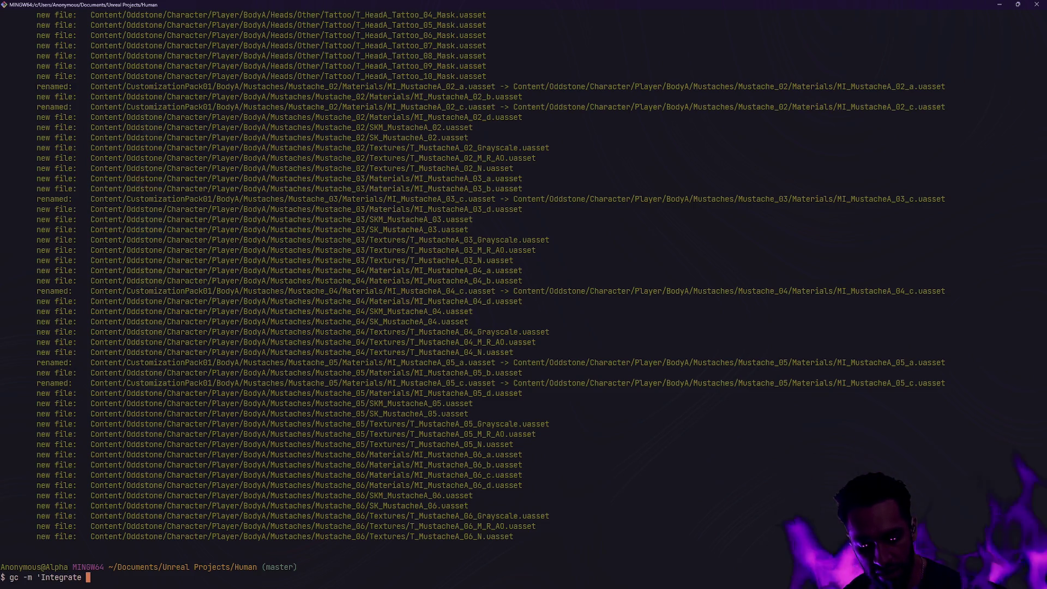
type("custo")
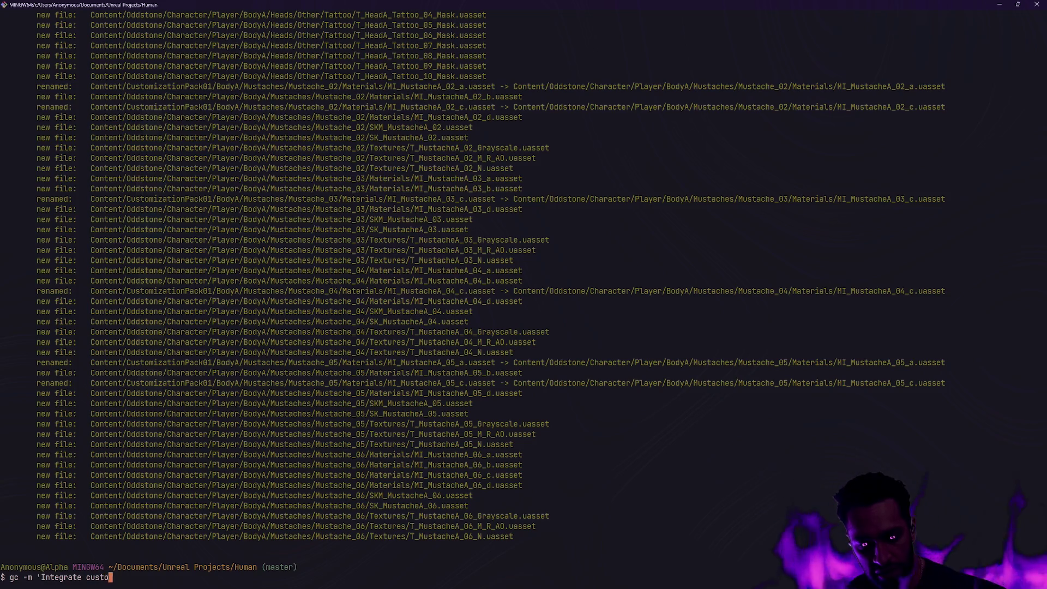
type("mization pack 1 body a'")
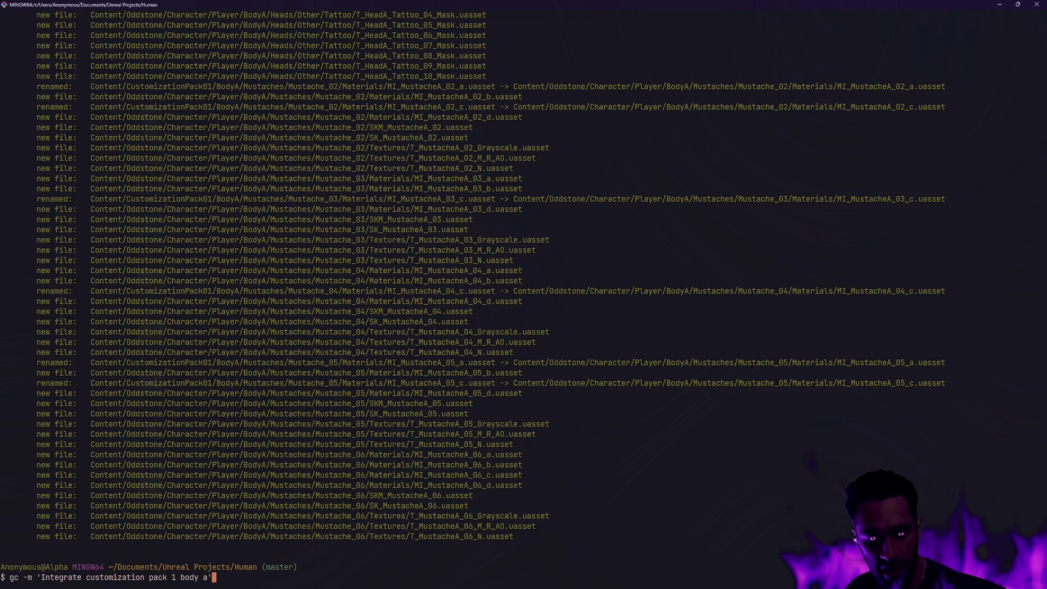
key("Return")
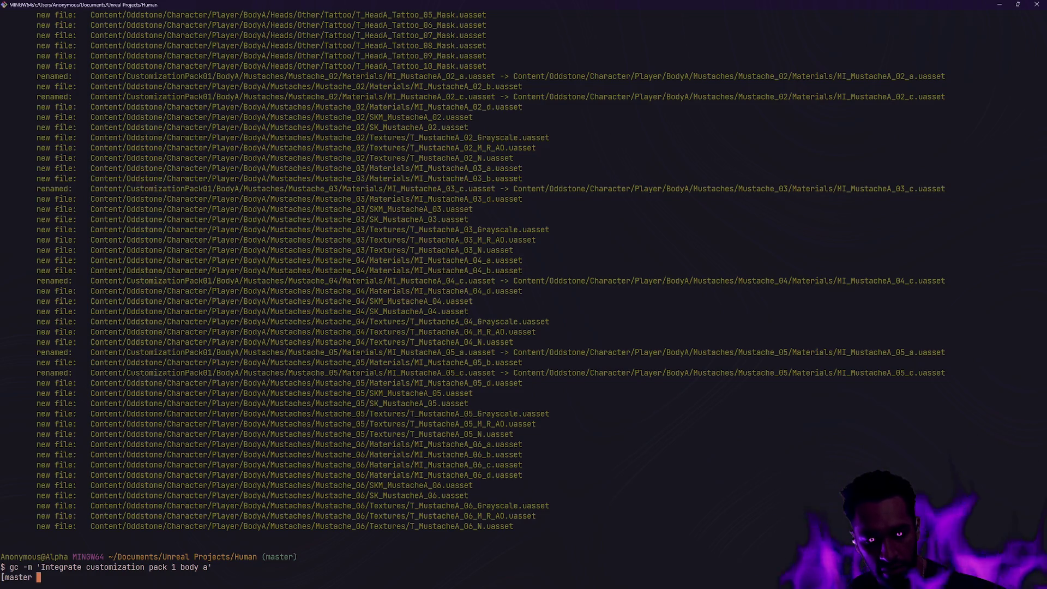
Review the recent commit log with gl, then clear the terminal
type("gl")
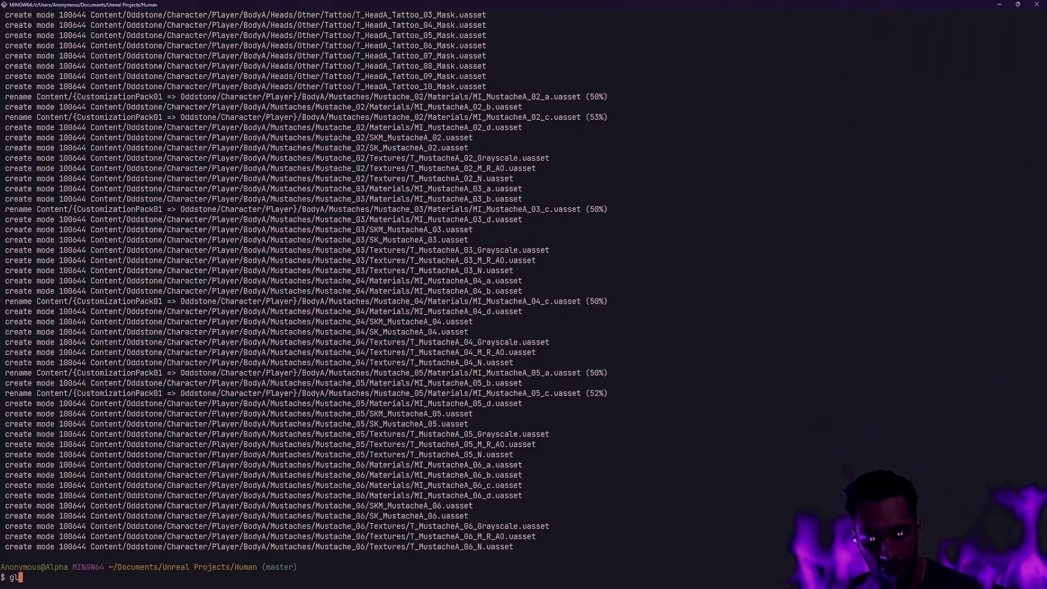
key("Return")
type("clear")
key("Return")
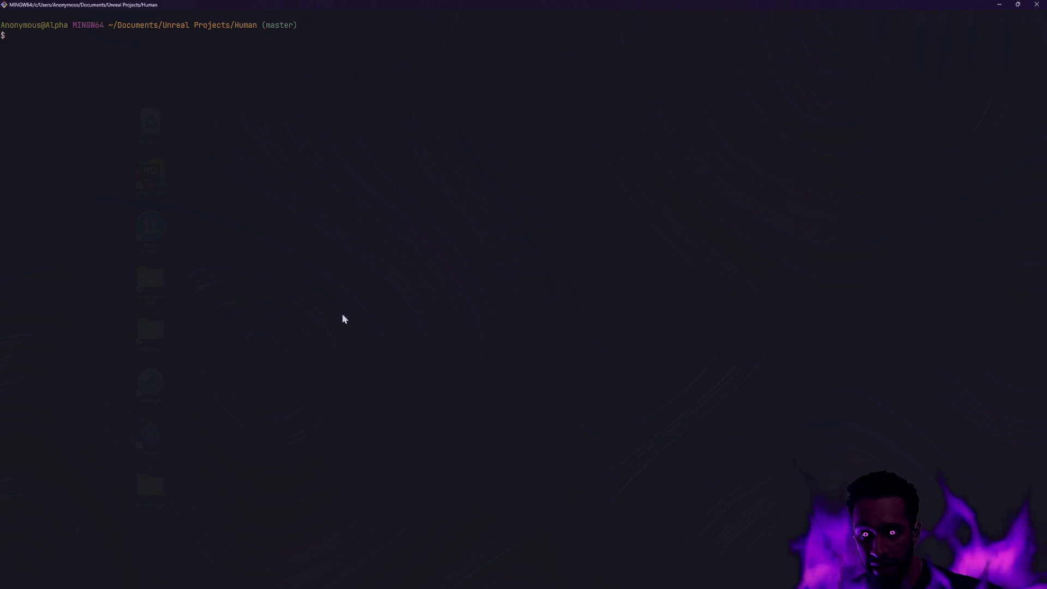
Switch from Git Bash back to the Unreal Editor
key("alt+Tab")
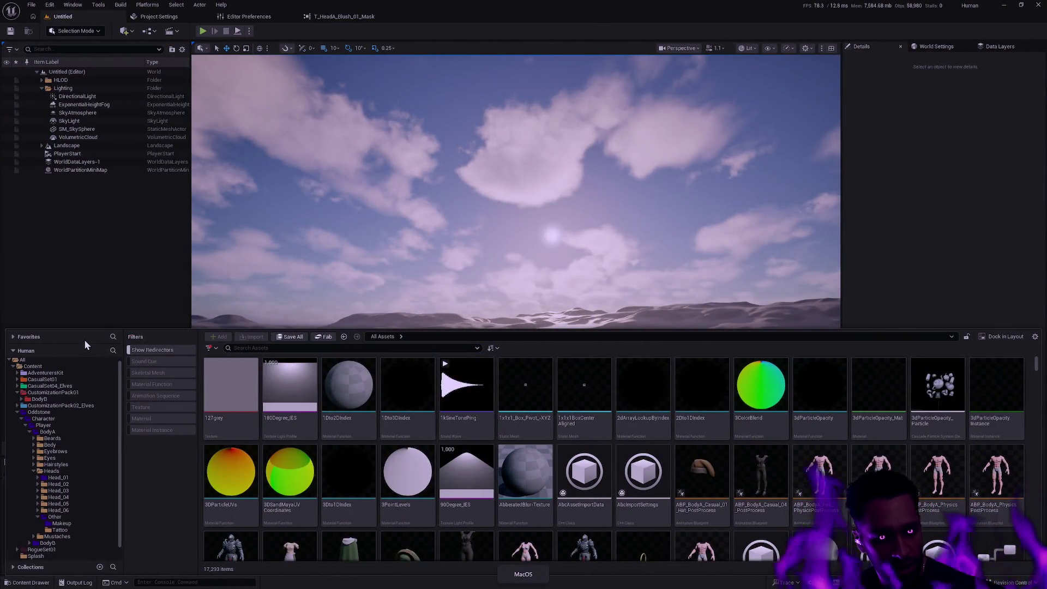
Move BodyB's Body, Eyebrows, Hairstyles and Heads folders into Player, confirming the 54-asset load
left_click(21, 400)
left_click(41, 405)
left_click(95, 425, "shift")
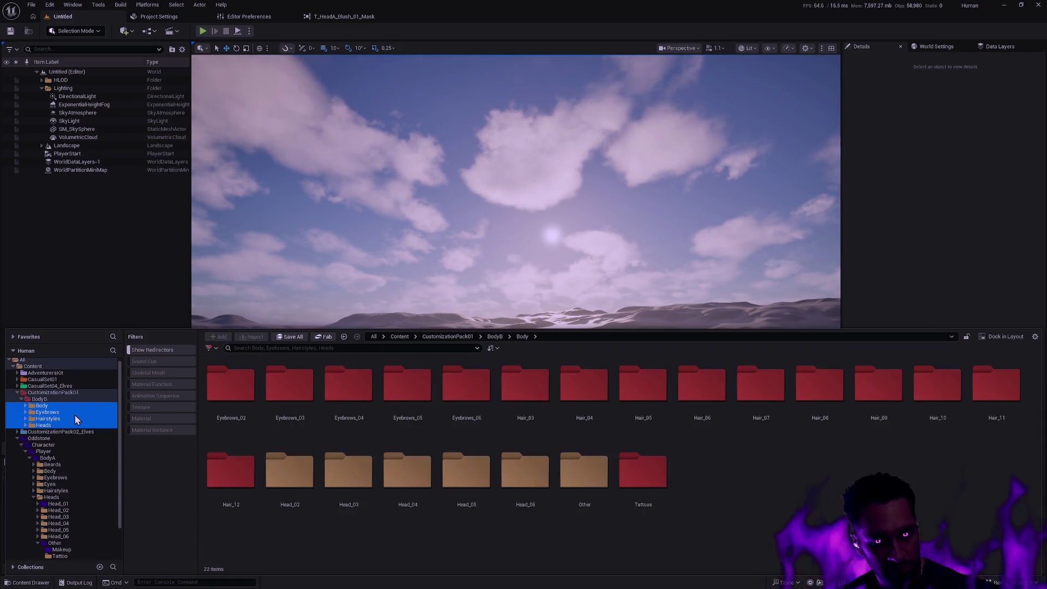
scroll(87, 415, "down", 2)
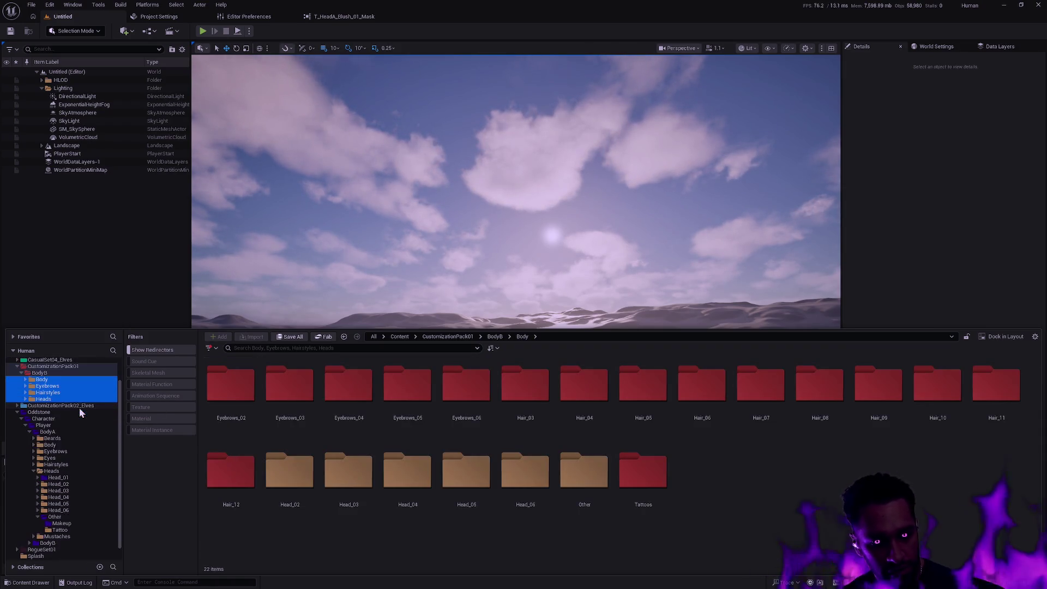
left_click(29, 432)
mouse_move(51, 416)
left_mouse_down()
mouse_move(67, 455)
mouse_move(58, 467)
left_mouse_up()
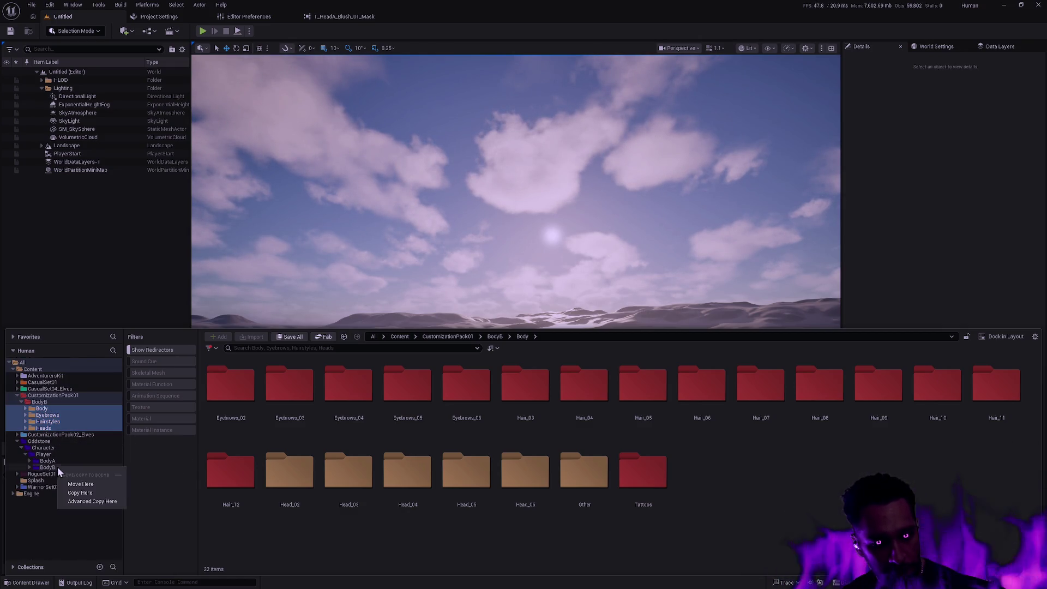
left_click(87, 486)
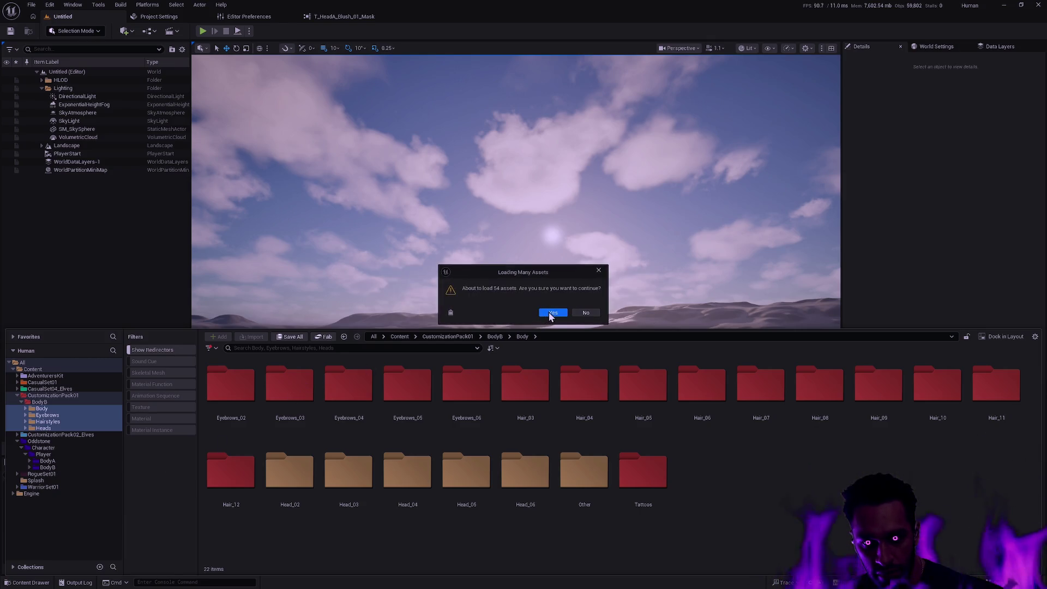
left_click(550, 313)
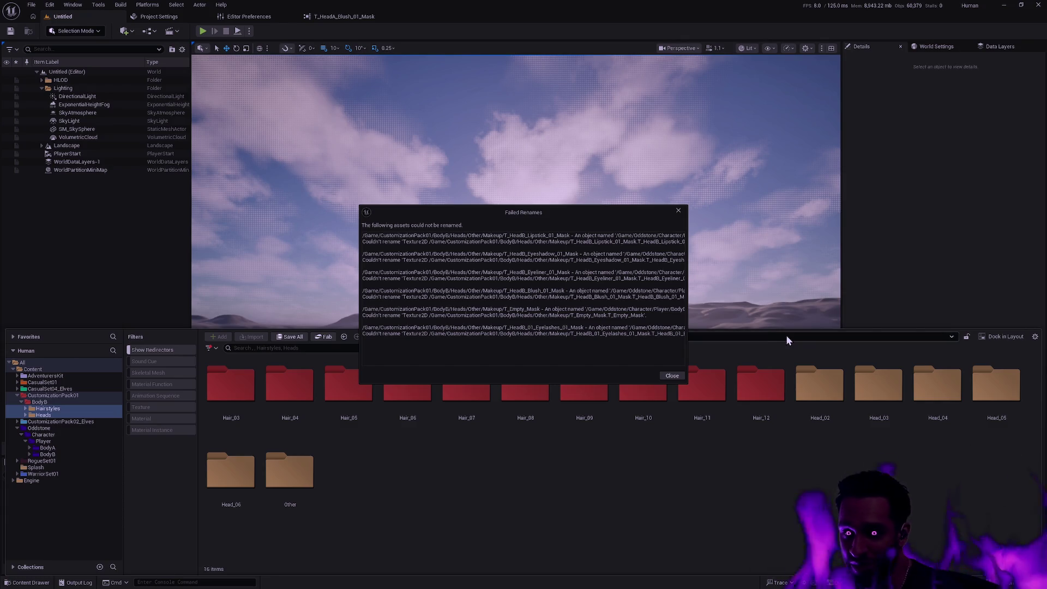
Hide the Content Drawer, then widen and reposition the Failed Renames report so full paths show
left_click(681, 283)
left_click_drag(690, 277, 995, 277)
mouse_move(829, 206)
left_mouse_down()
mouse_move(655, 204)
mouse_move(663, 291)
left_mouse_up()
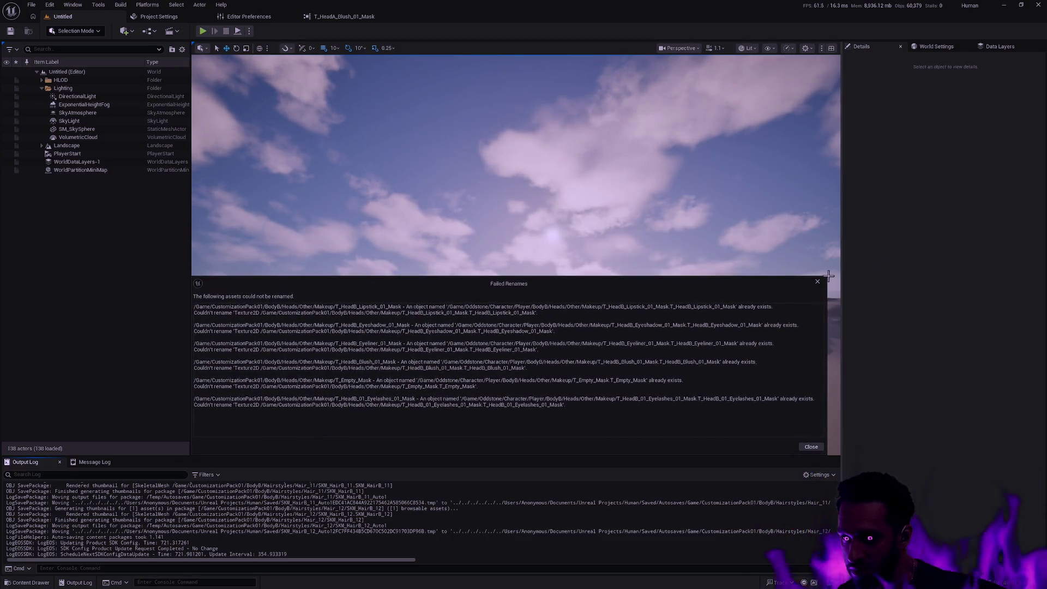
left_click_drag(826, 276, 840, 270)
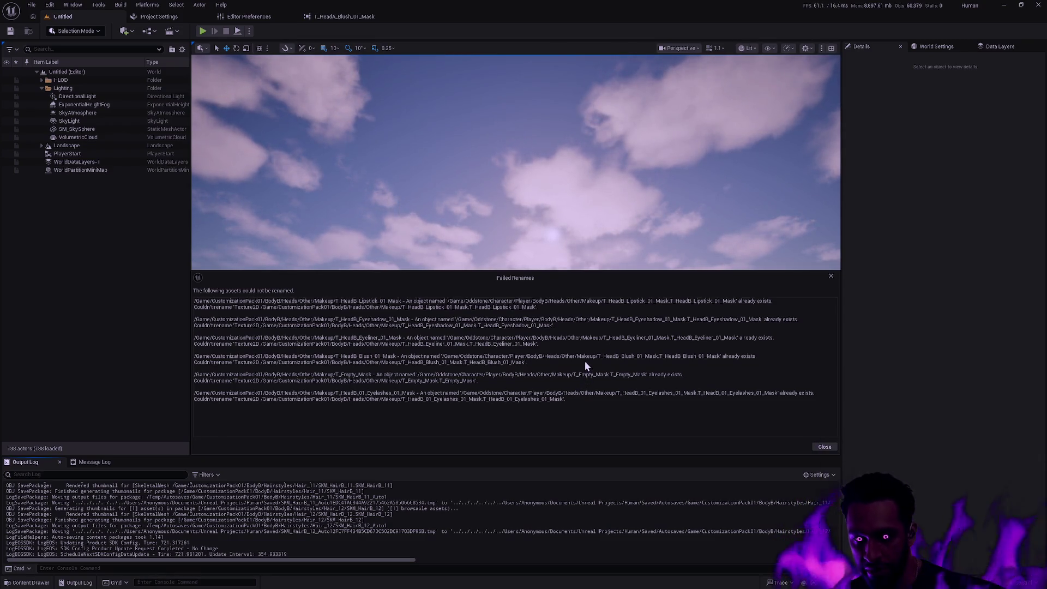
left_click_drag(591, 278, 598, 140)
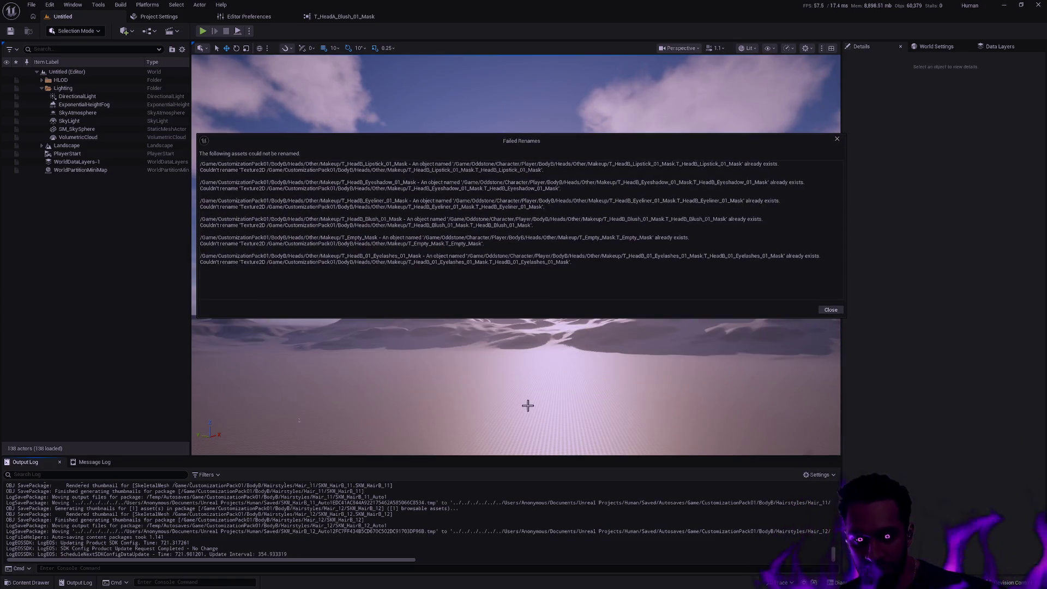
Bring the Content Drawer back and select the BodyB Heads folder
left_click(528, 405)
key("ctrl+space")
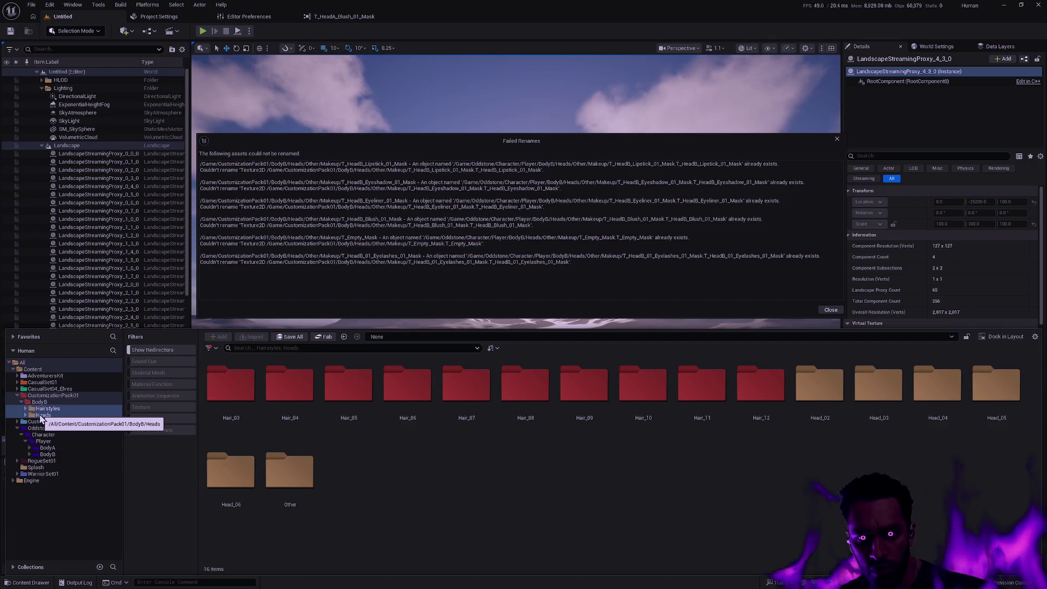
left_click(39, 416)
In Heads/Other/Makeup, delete T_Empty_Mask, redirecting references to the Oddstone T_Empty_Mask, and save
double_click(510, 400)
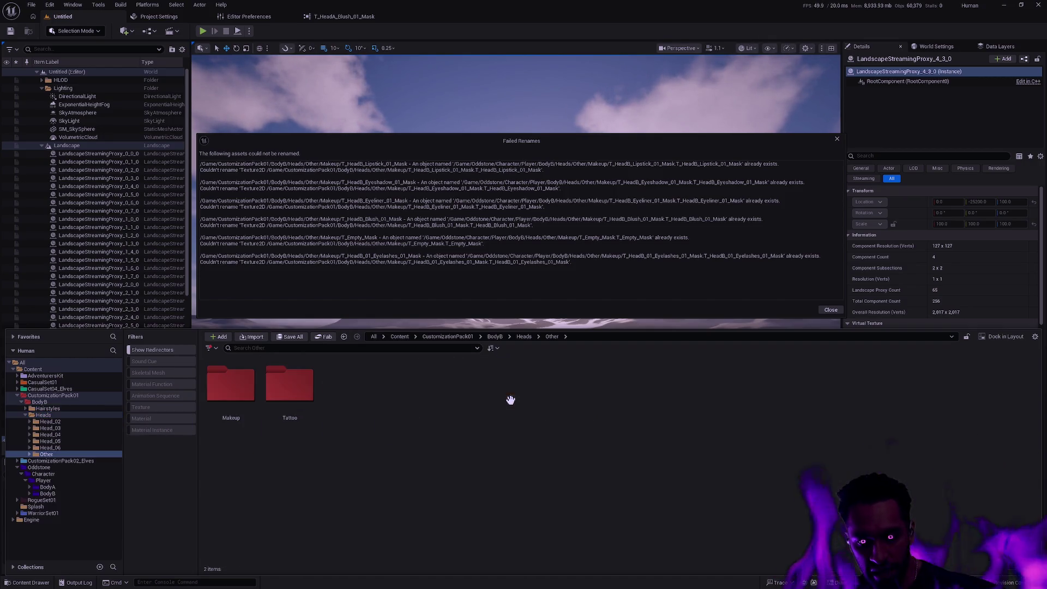
double_click(241, 389)
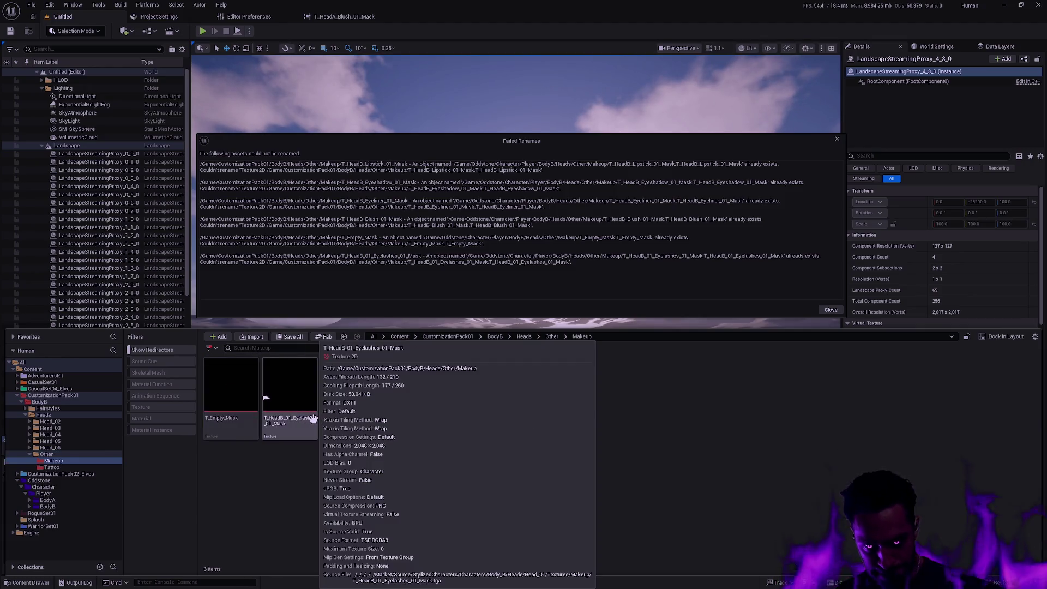
left_click(218, 433)
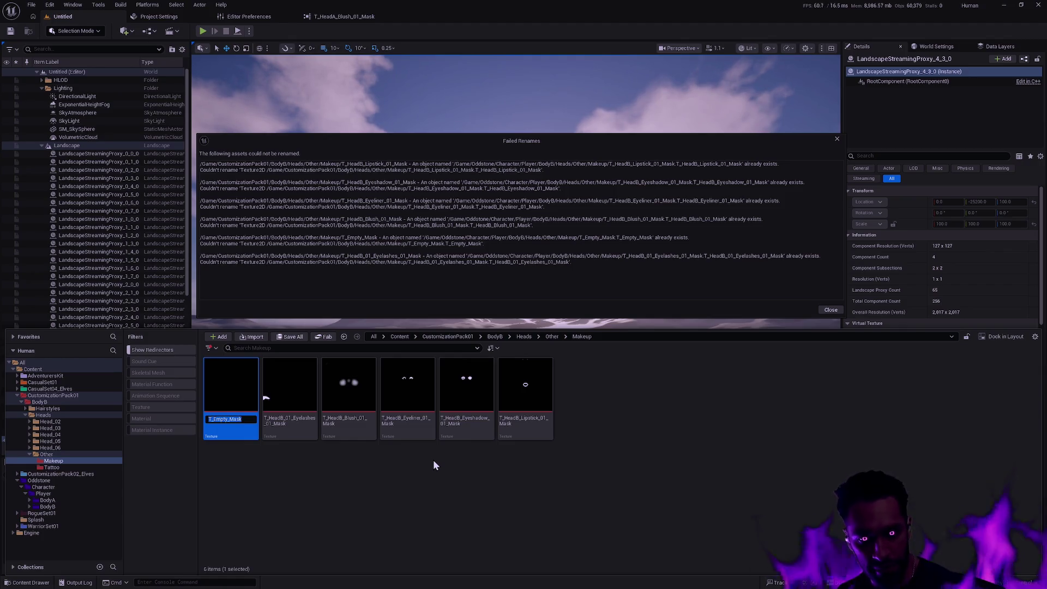
left_click(435, 465)
left_click(240, 420)
key("Delete")
left_click(455, 416)
type("T_Empty_Mask")
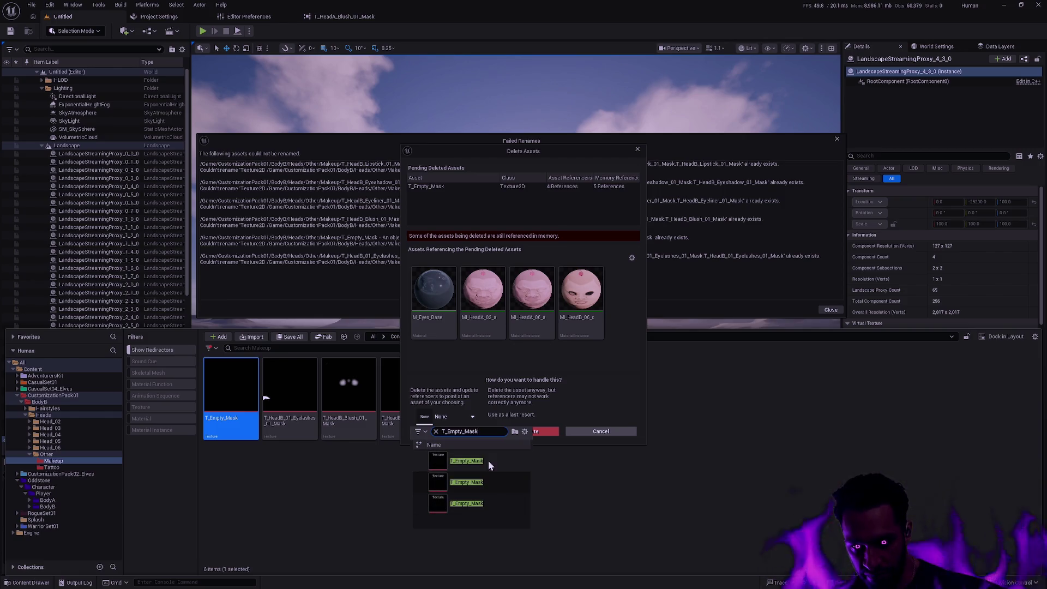
mouse_move(484, 462)
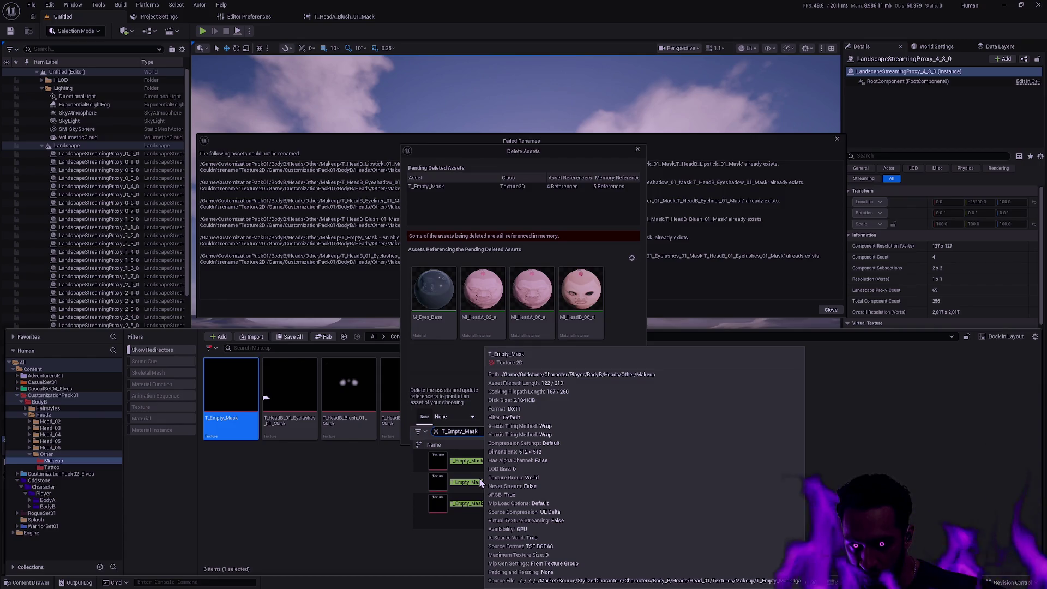
left_click(474, 502)
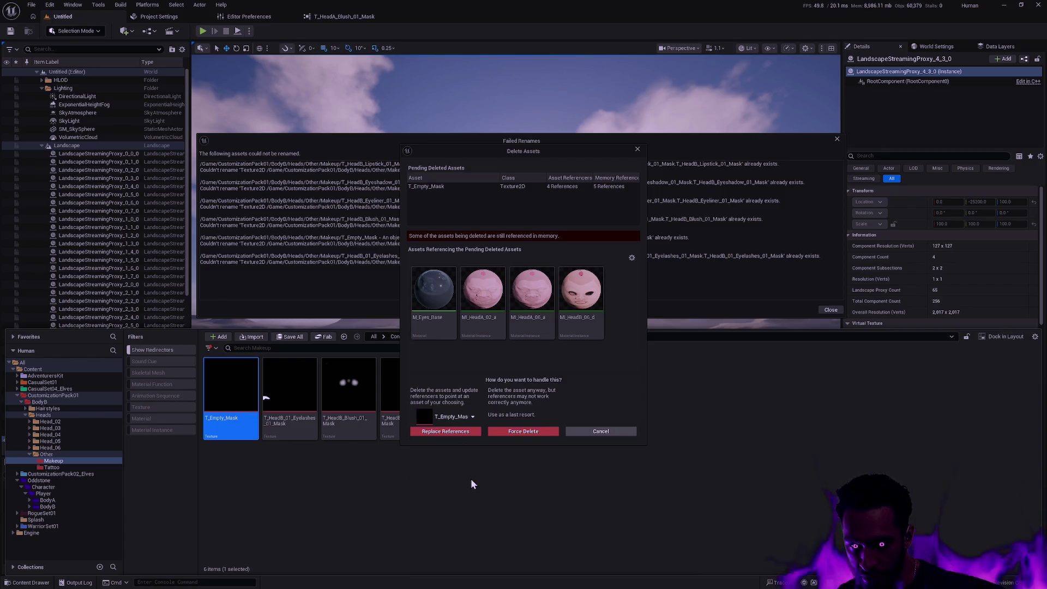
left_click(446, 432)
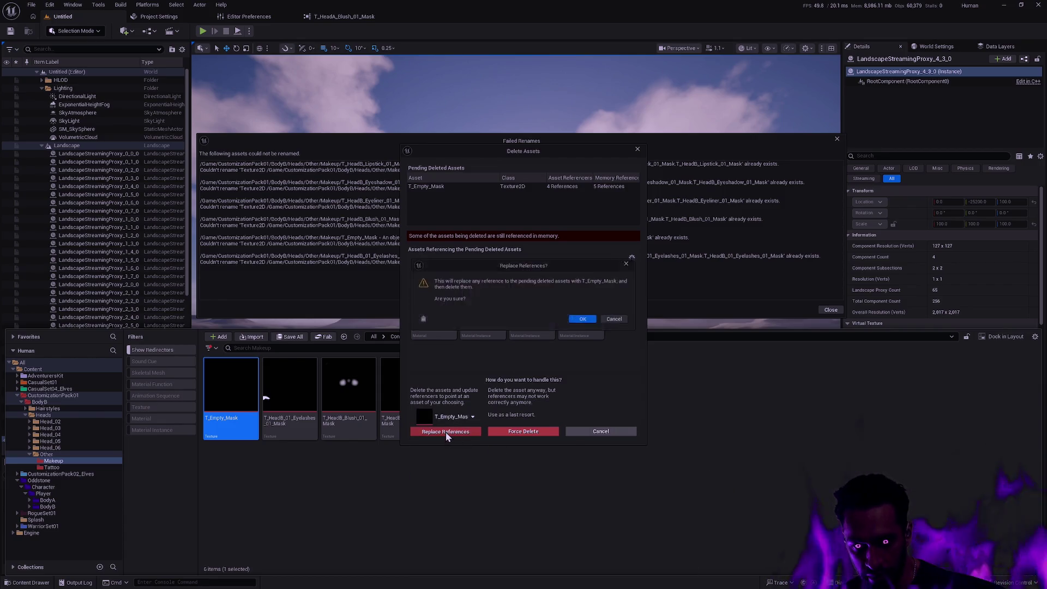
left_click(580, 321)
left_click(545, 389)
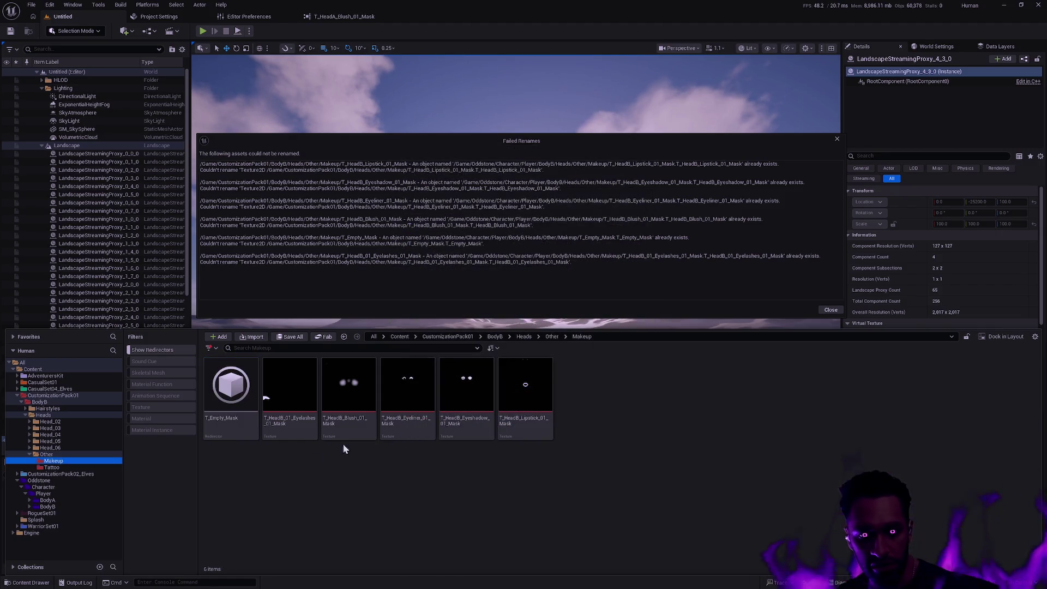
Delete the leftover Eyelashes mask texture, cancelling an accidental rename of the Blush mask
left_click(281, 425)
key("F2")
key("Escape")
key("Delete")
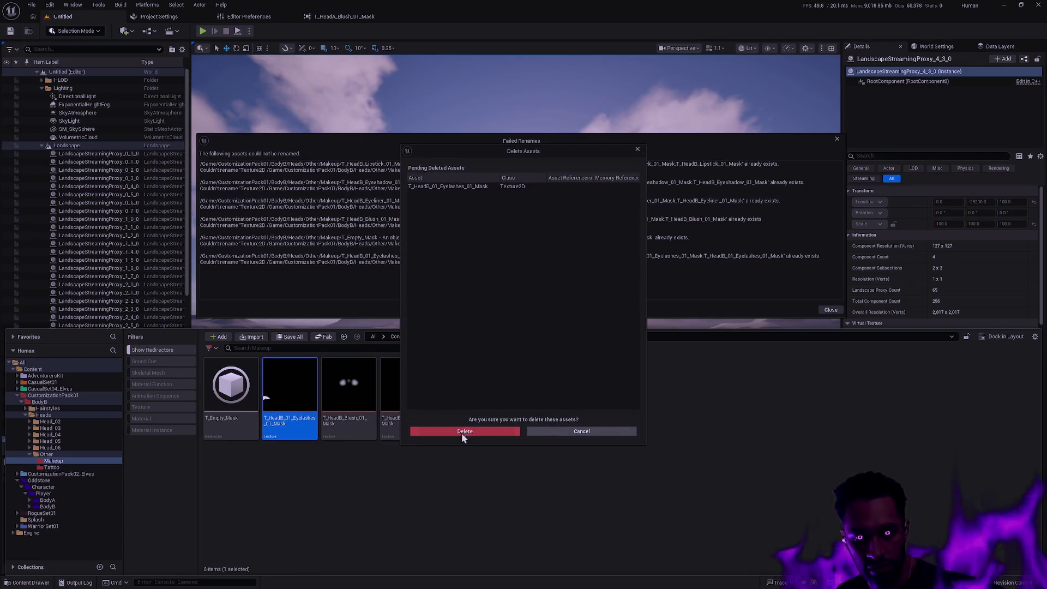
left_click(477, 432)
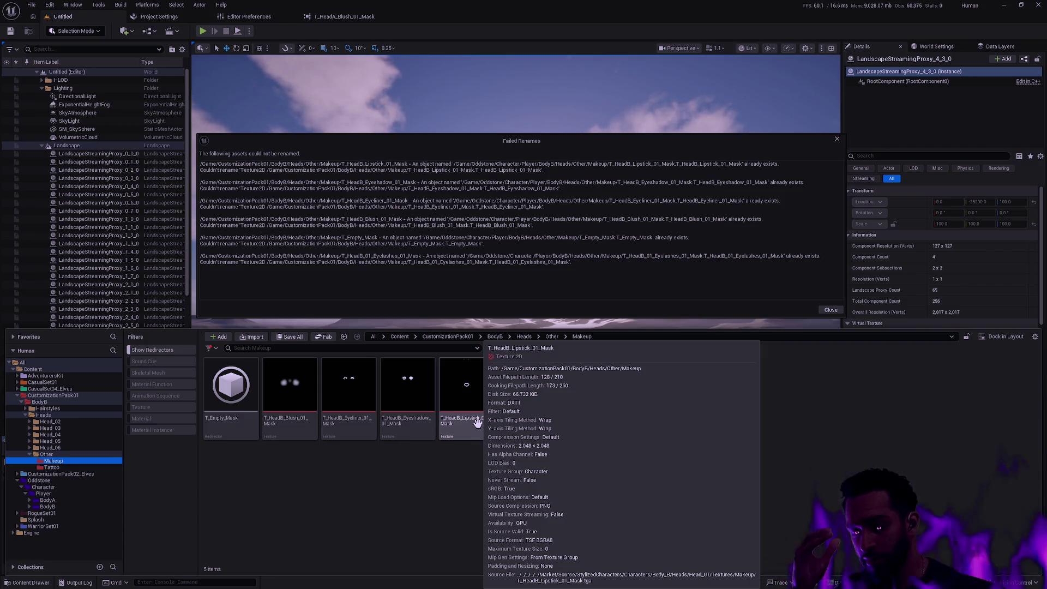
left_click(314, 422)
key("F2")
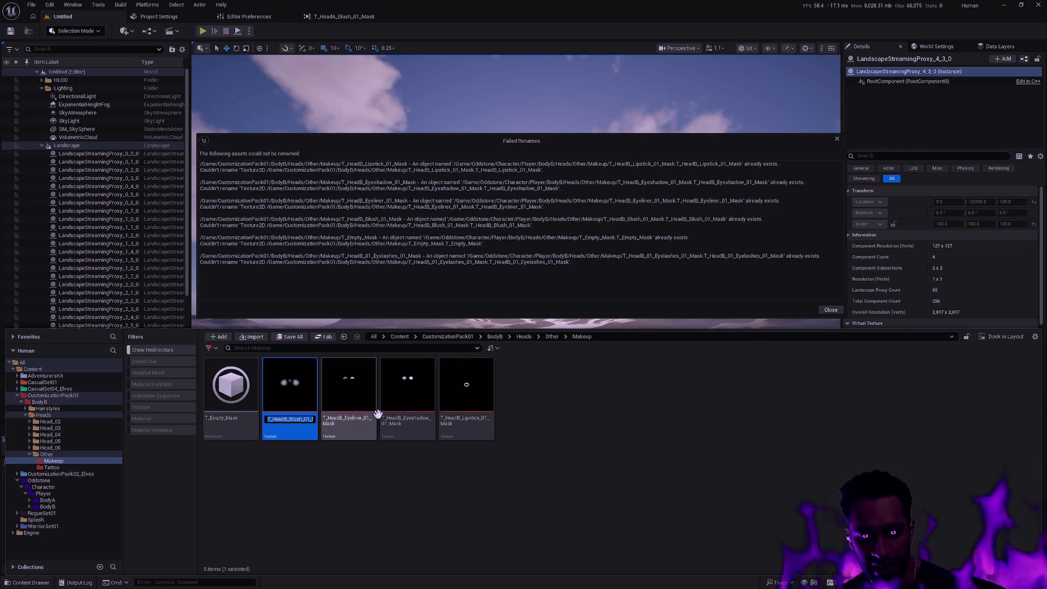
key("ctrl+v")
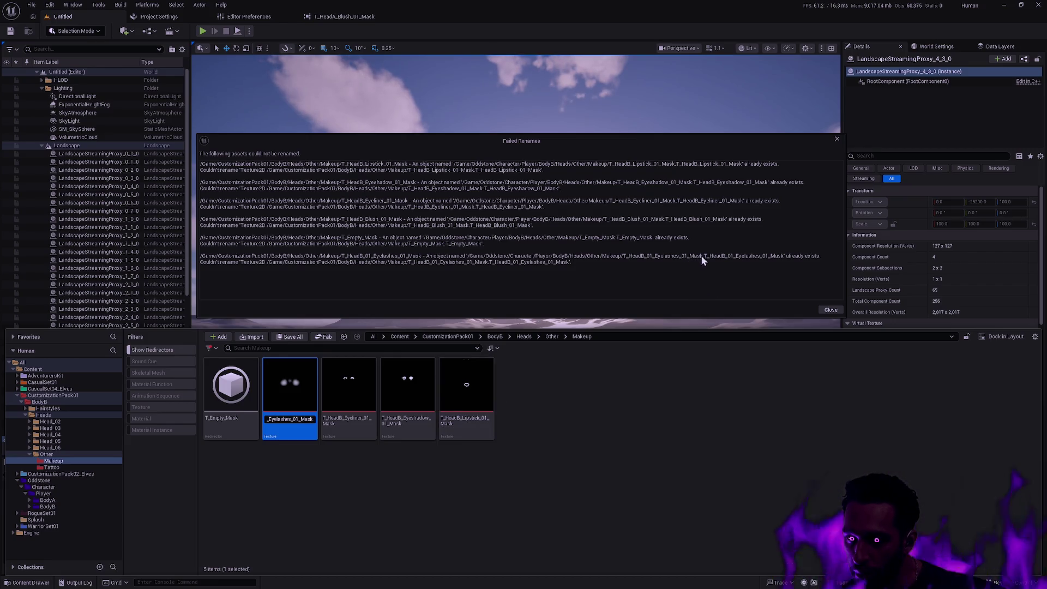
right_click(497, 376)
key("Escape")
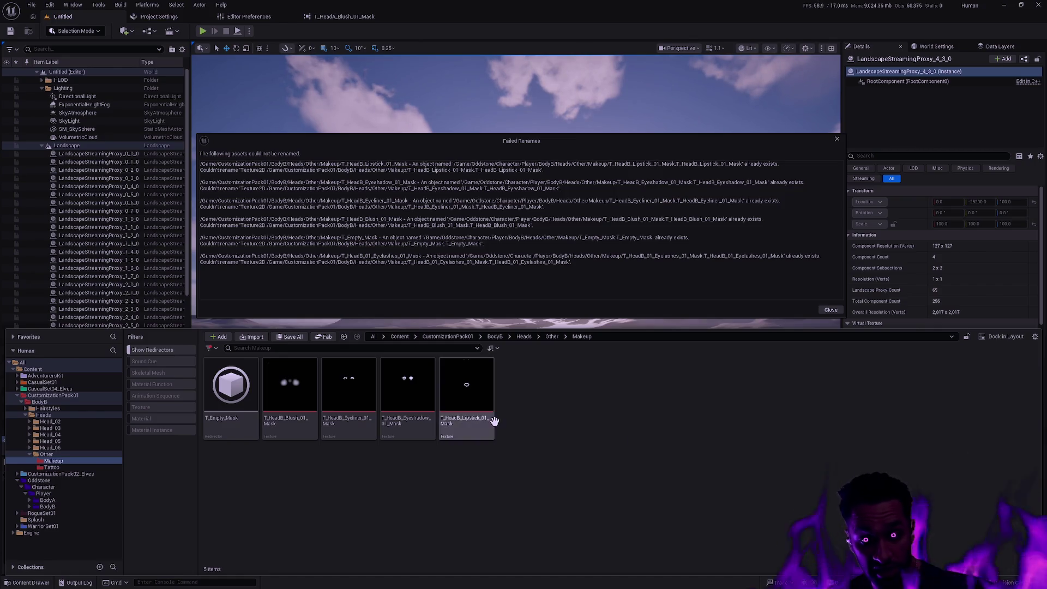
Delete T_HeadB_Blush_01_Mask, replacing its references with the Oddstone Blush texture, and save
left_click(289, 420)
key("F2")
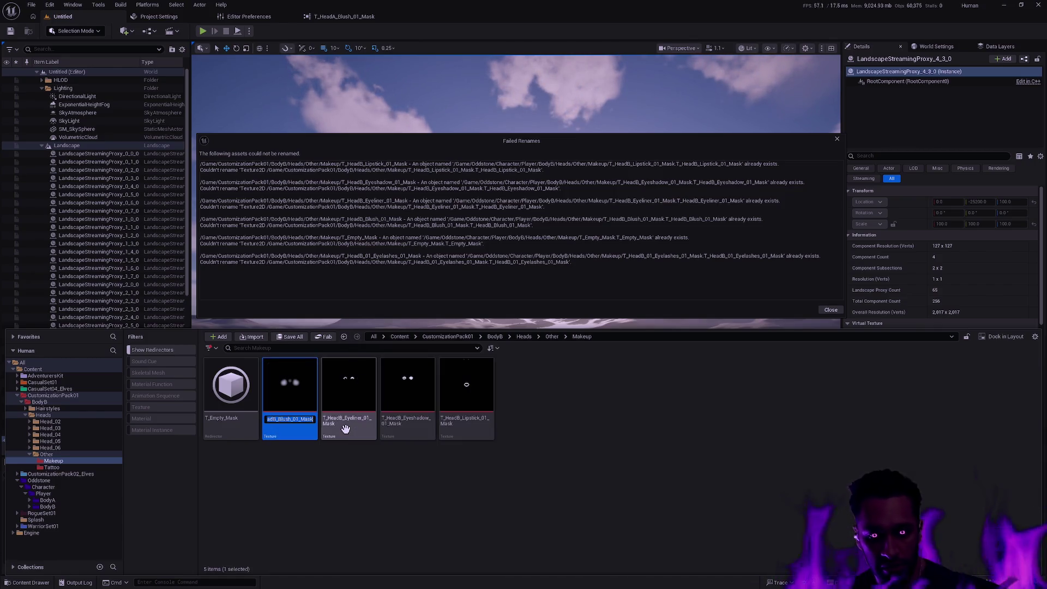
left_click(342, 485)
left_click(292, 431)
key("Delete")
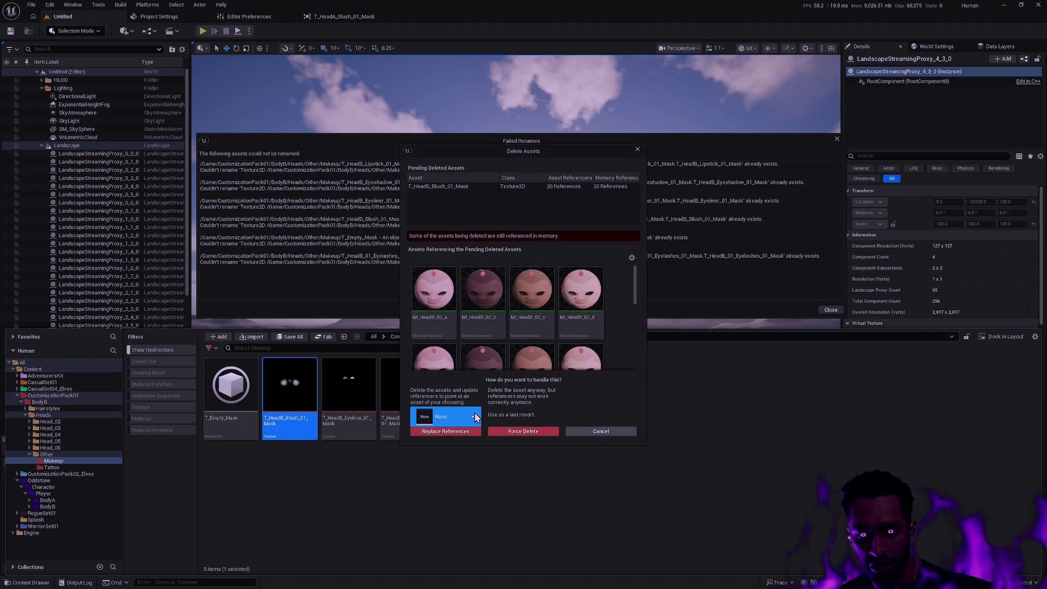
left_click(476, 418)
type("T_HeadB_Blush_01_Mask")
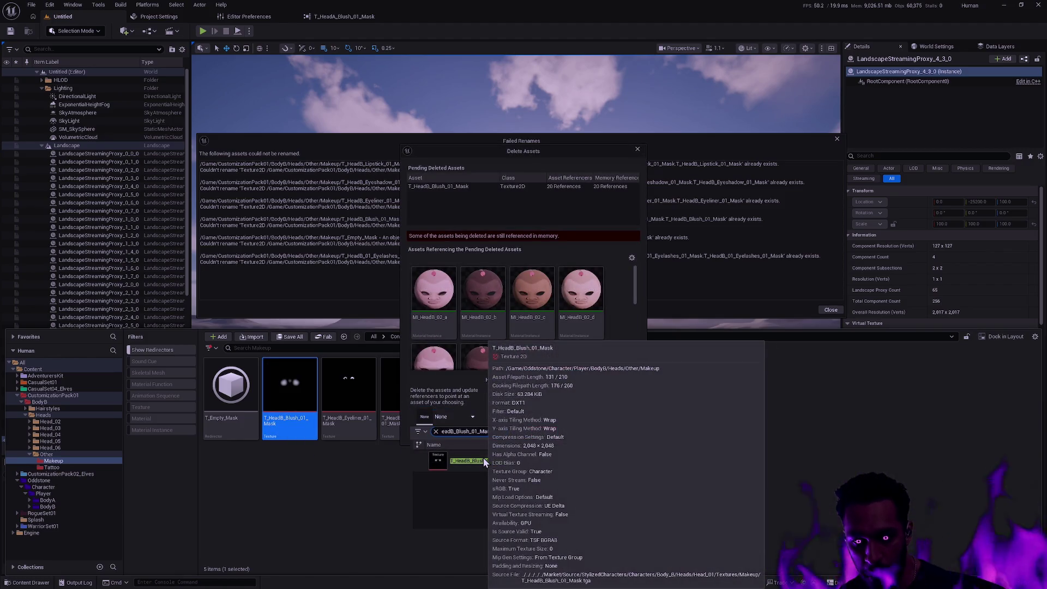
left_click(483, 458)
left_click(466, 431)
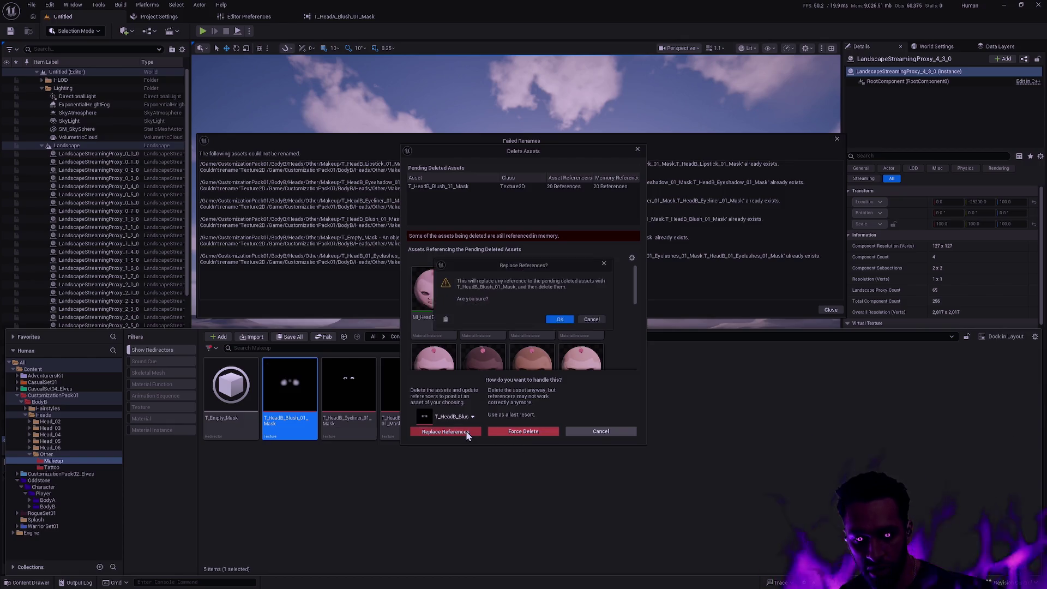
left_click(559, 320)
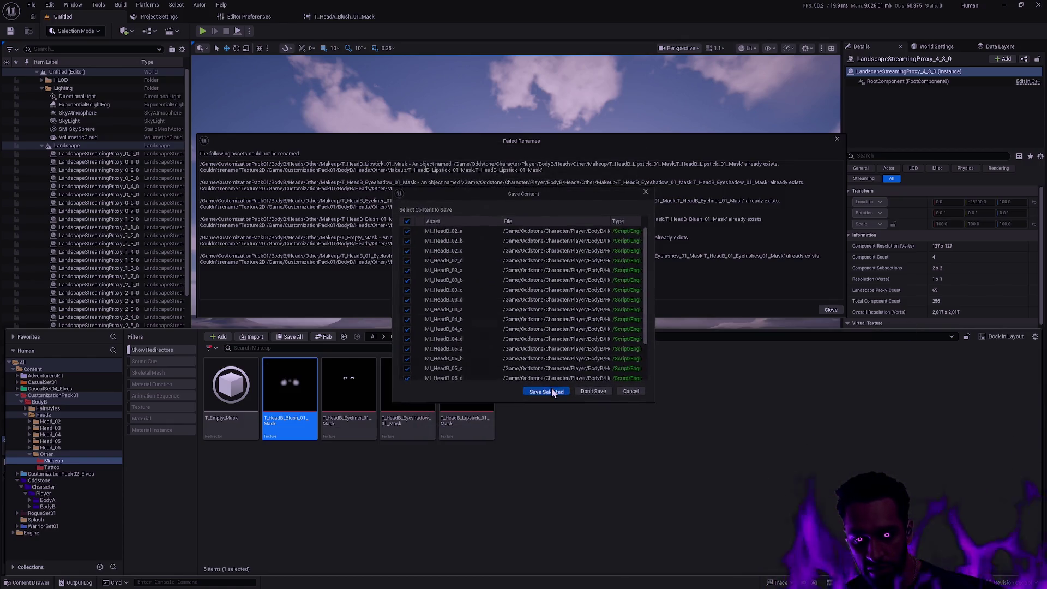
left_click(547, 392)
Delete the old Eyeliner mask, replacing its references with the Oddstone Eyeliner texture, and save
right_click(302, 429)
key("Escape")
left_click(387, 447)
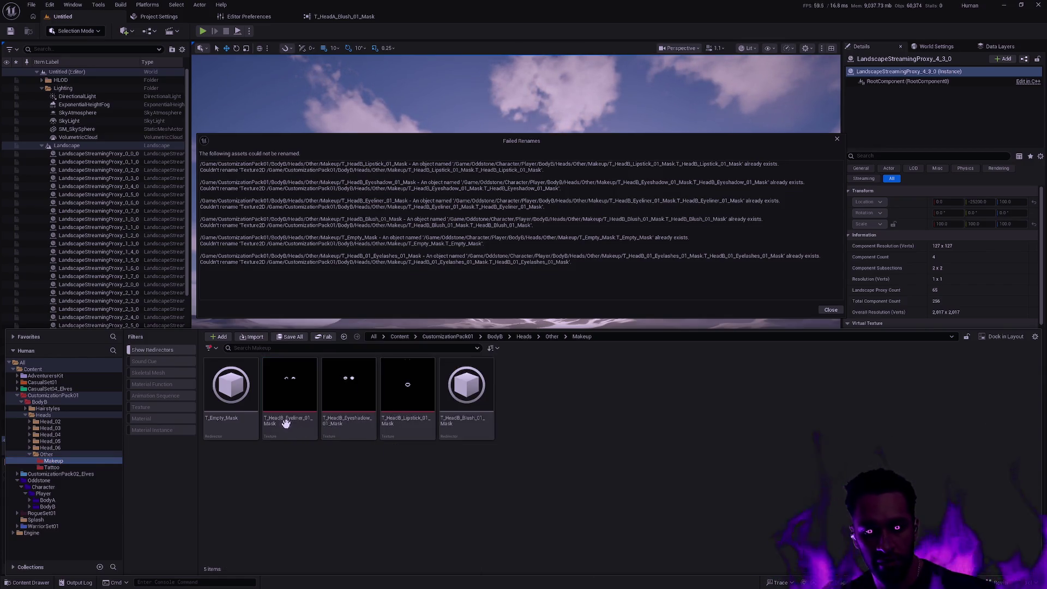
left_click(285, 424)
key("Delete")
left_click(455, 417)
key("ctrl+v")
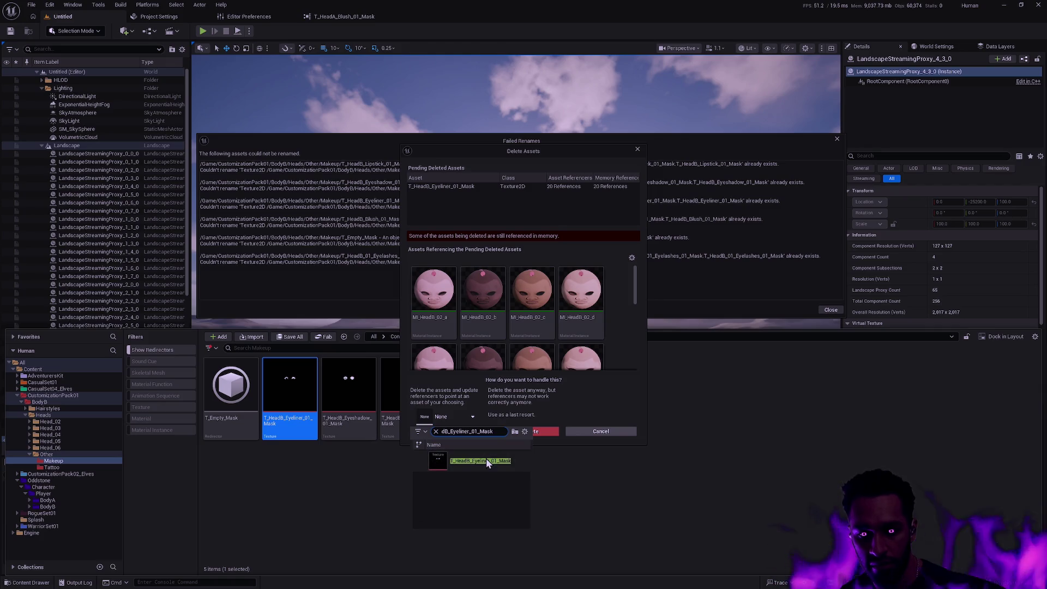
left_click(487, 459)
left_click(461, 432)
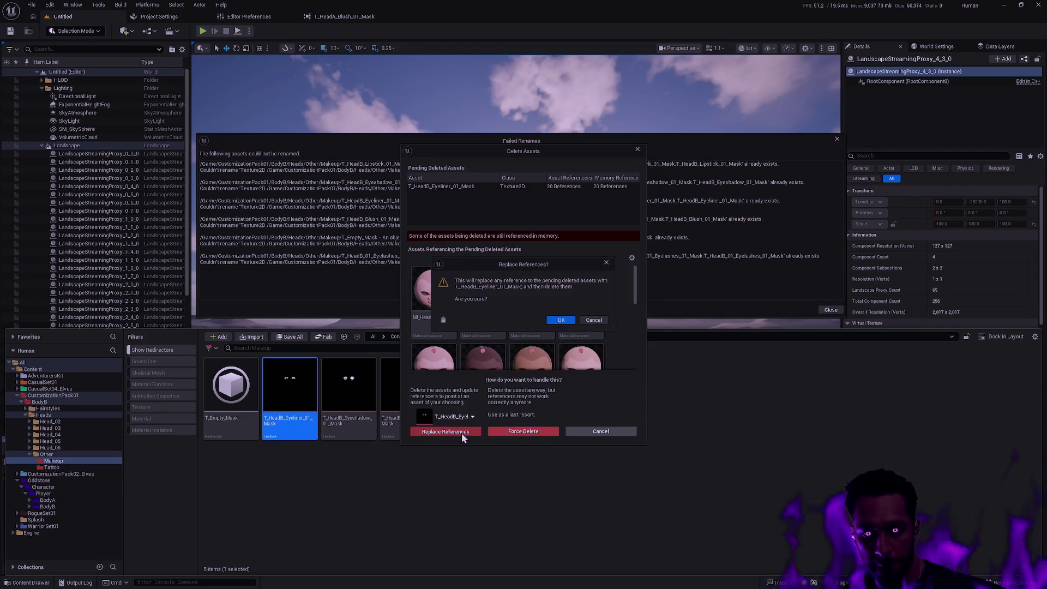
left_click(561, 319)
left_click(556, 388)
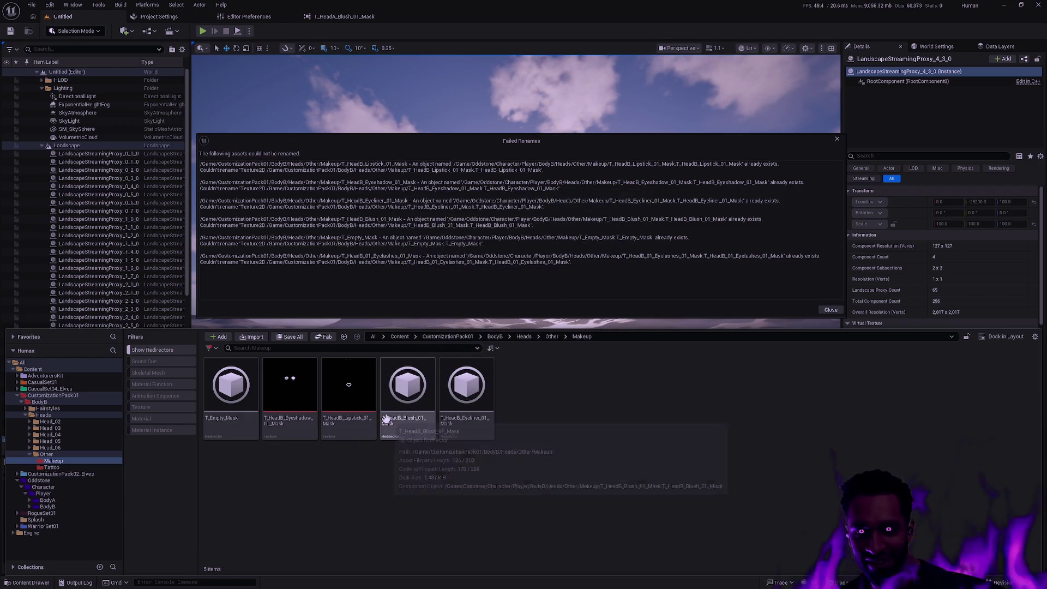
Delete the old Eyeshadow mask, replacing its references with the Oddstone Eyeshadow texture, and save
left_click(289, 393)
right_click(315, 398)
left_click(425, 402)
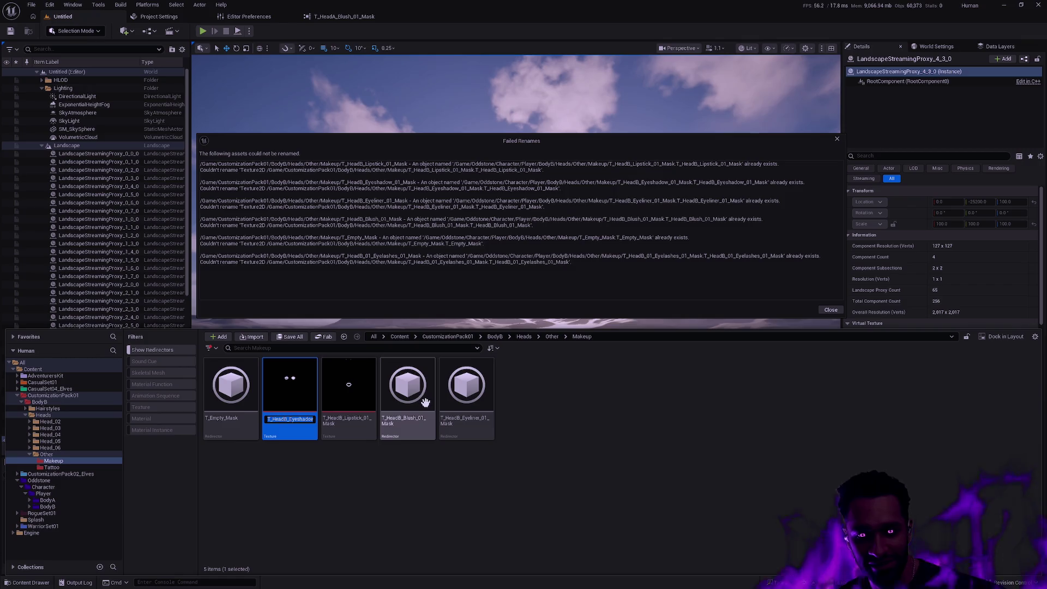
key("Escape")
key("Delete")
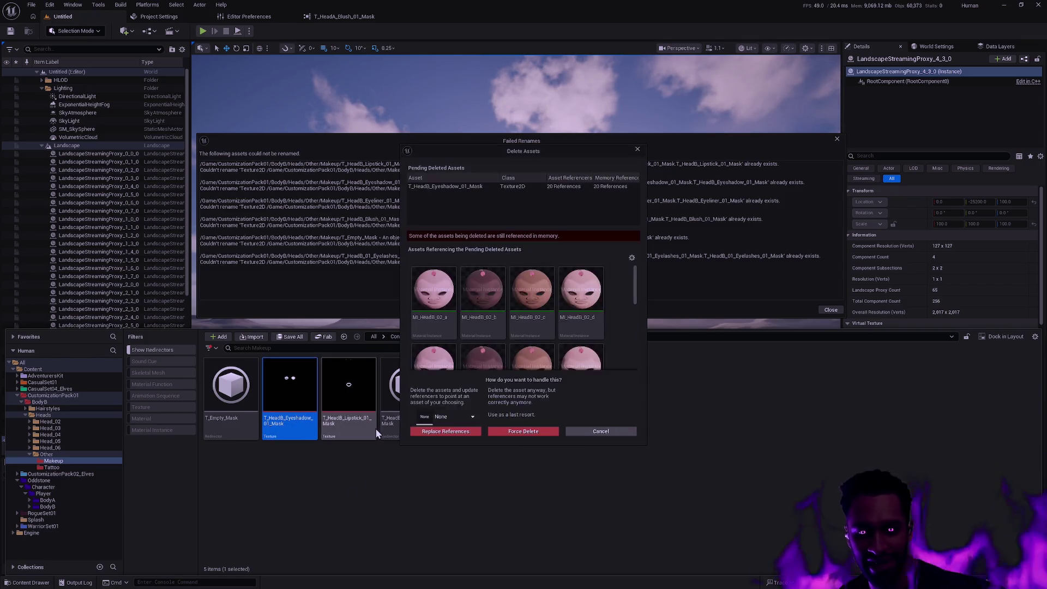
left_click(443, 417)
key("ctrl+v")
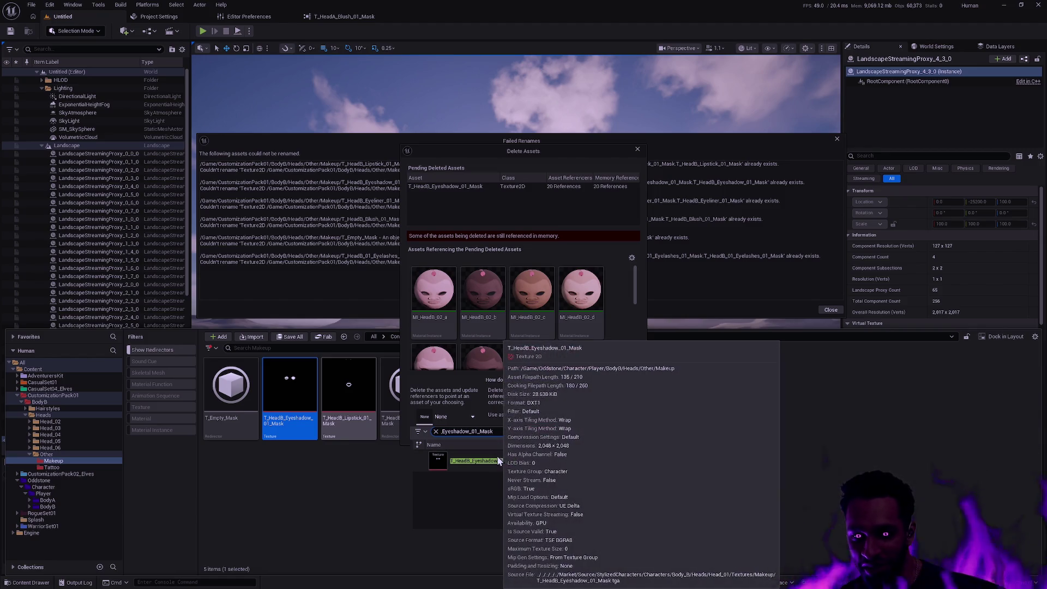
left_click(493, 460)
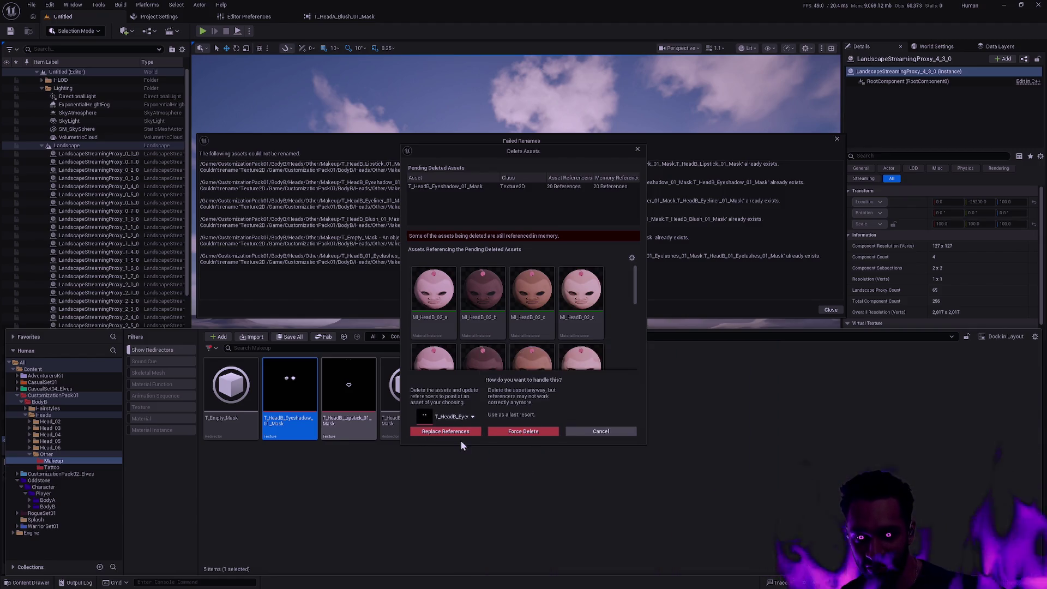
left_click(460, 432)
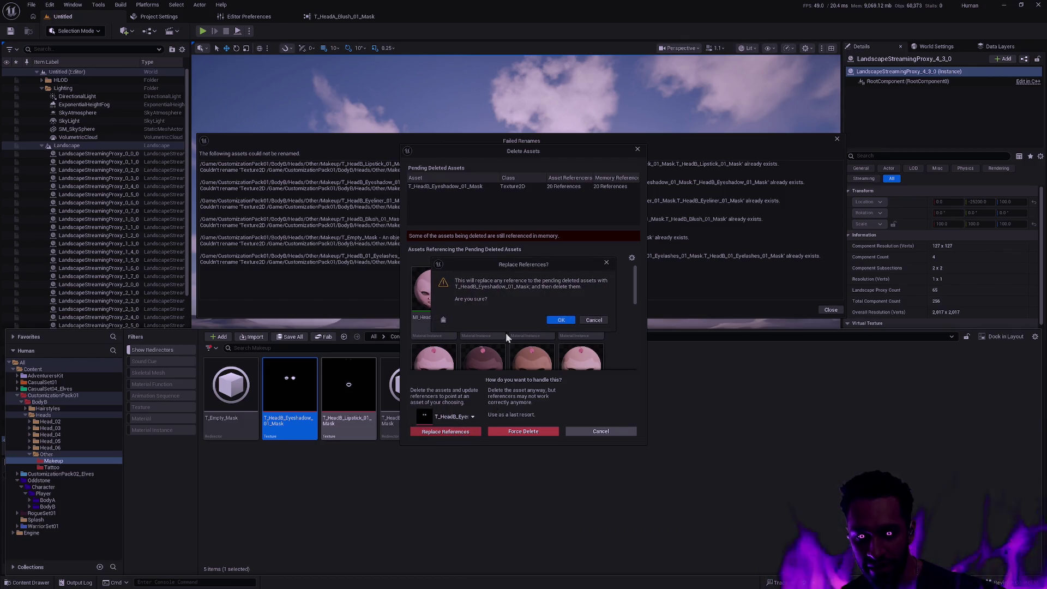
left_click(561, 320)
left_click(551, 391)
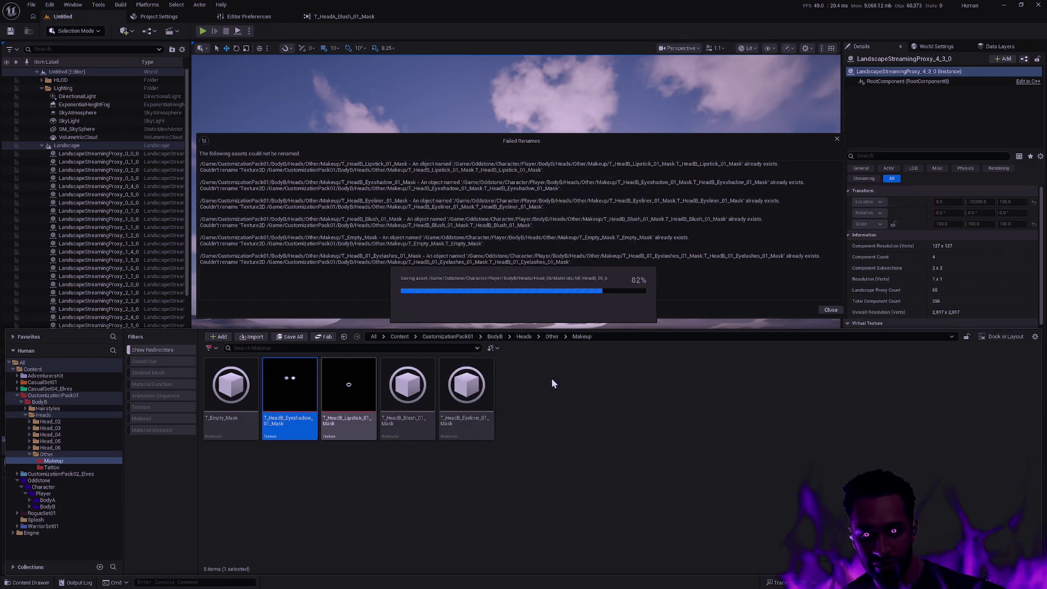
Delete the old Lipstick mask, replacing its references with the Oddstone Lipstick texture, and save
left_click(465, 407)
key("F2")
left_click(524, 402)
left_click(473, 392)
key("Delete")
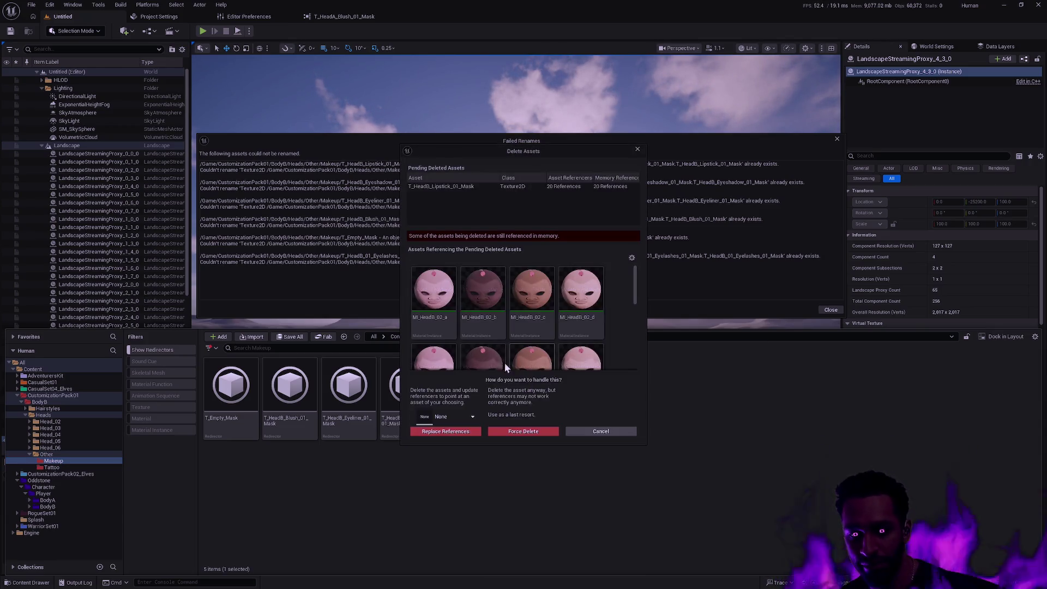
left_click(455, 417)
key("ctrl+v")
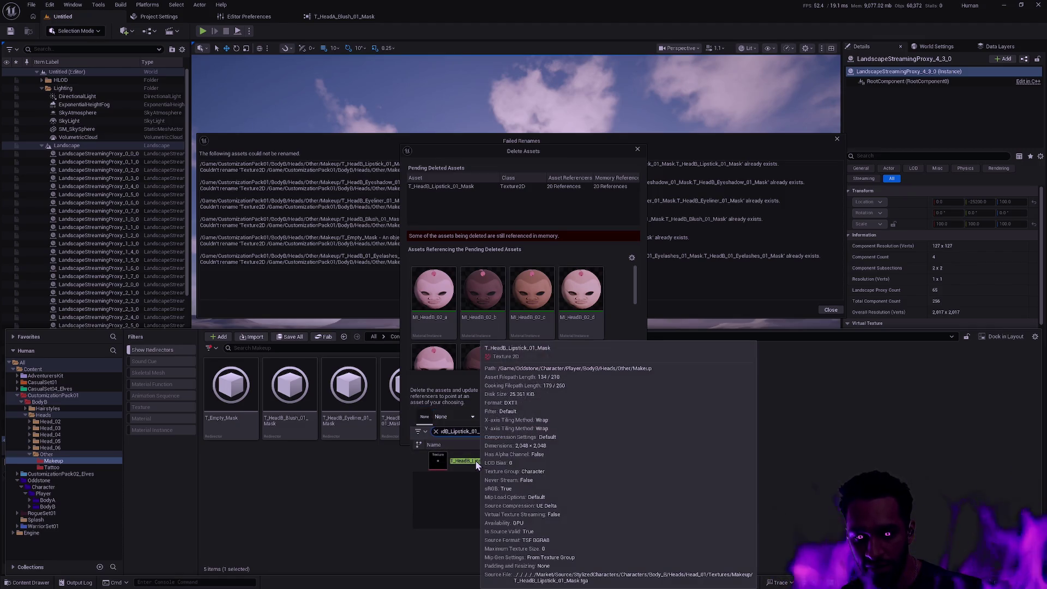
left_click(467, 461)
left_click(436, 432)
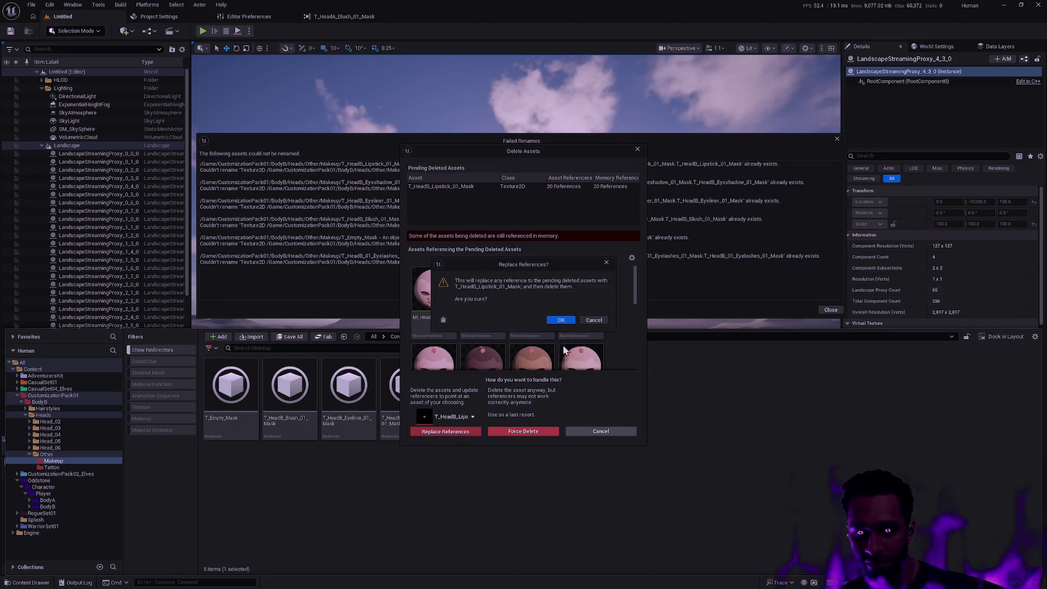
left_click(559, 320)
left_click(549, 389)
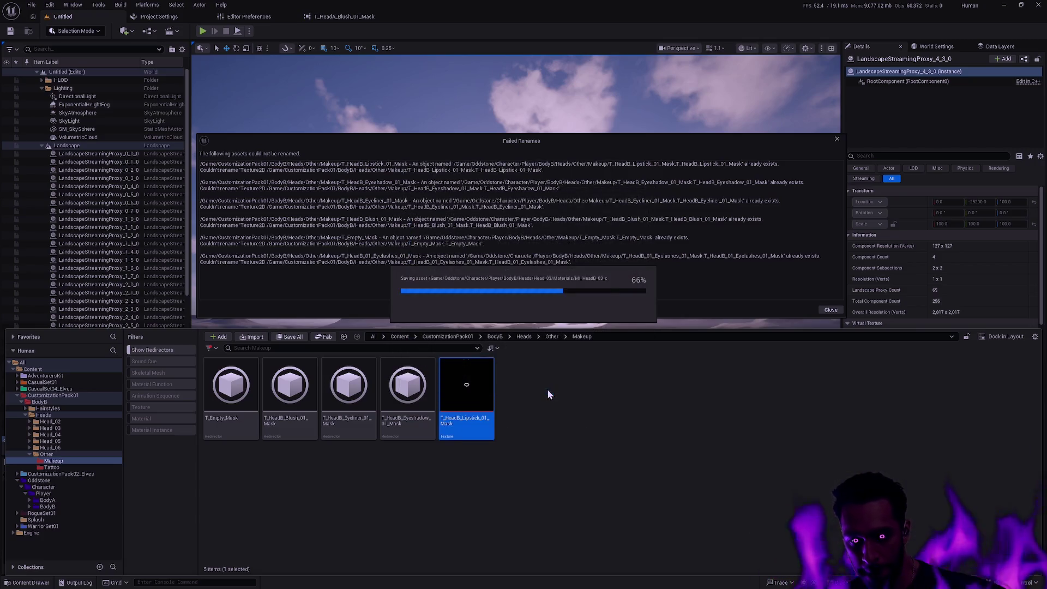
left_click(446, 408)
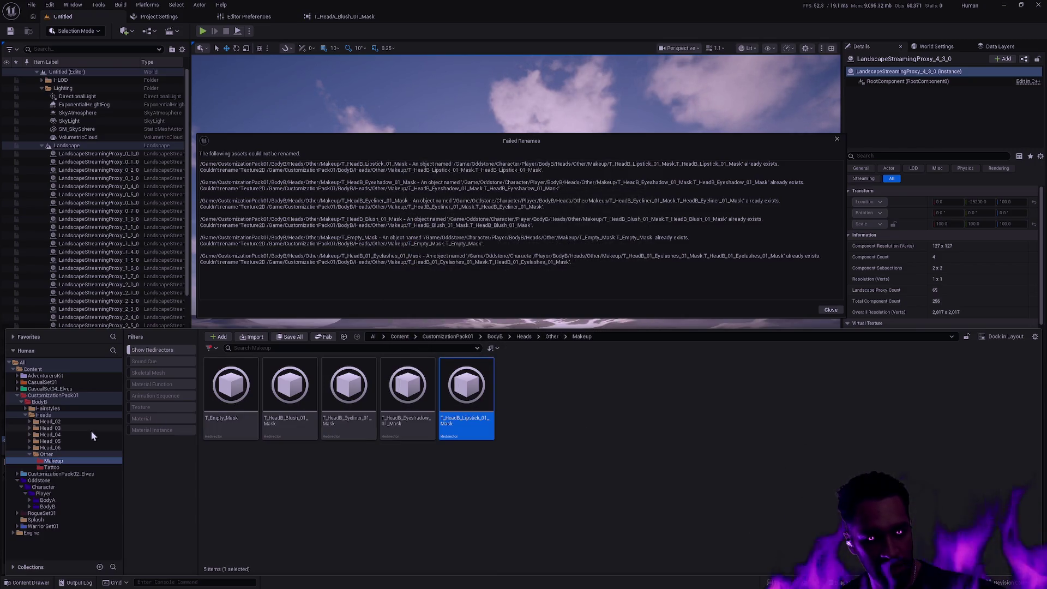
Update redirector references in the BodyB Heads folder and close the Redirector Update Report
right_click(48, 415)
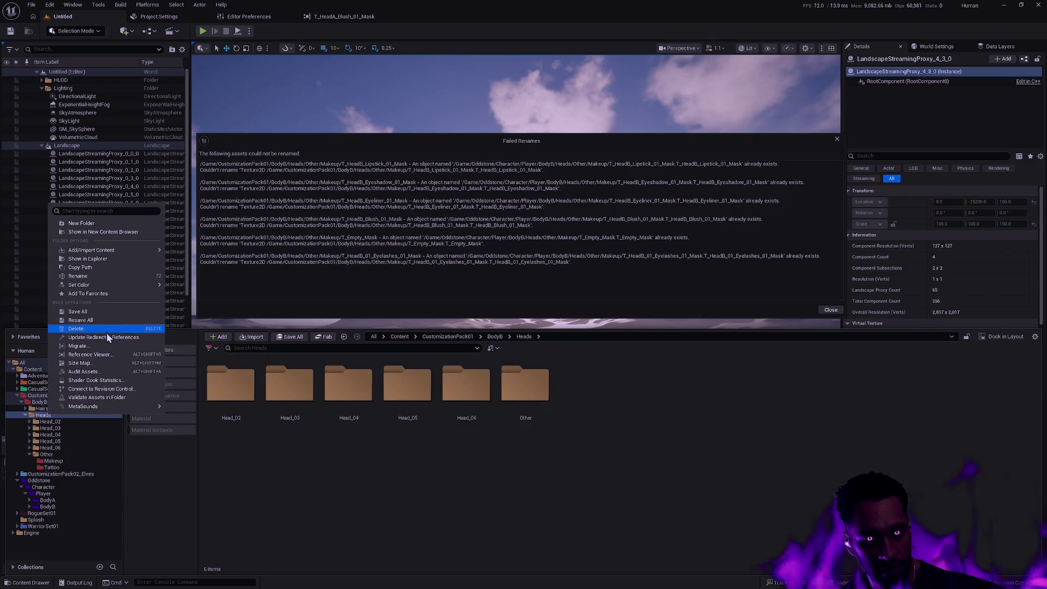
left_click(107, 332)
left_click(476, 446)
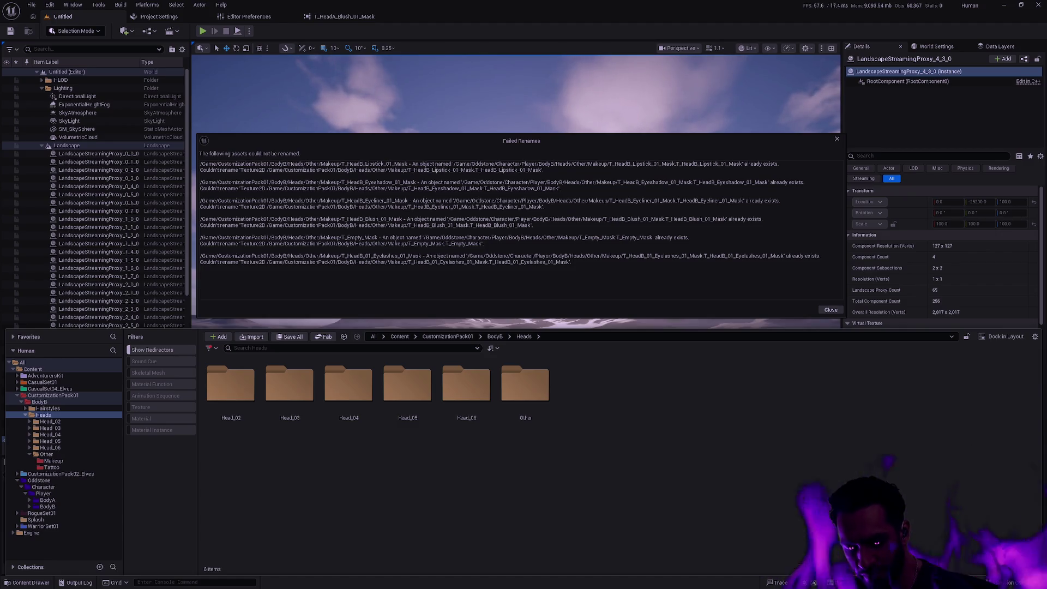
Delete the old BodyB folder and its assets
left_click(522, 460)
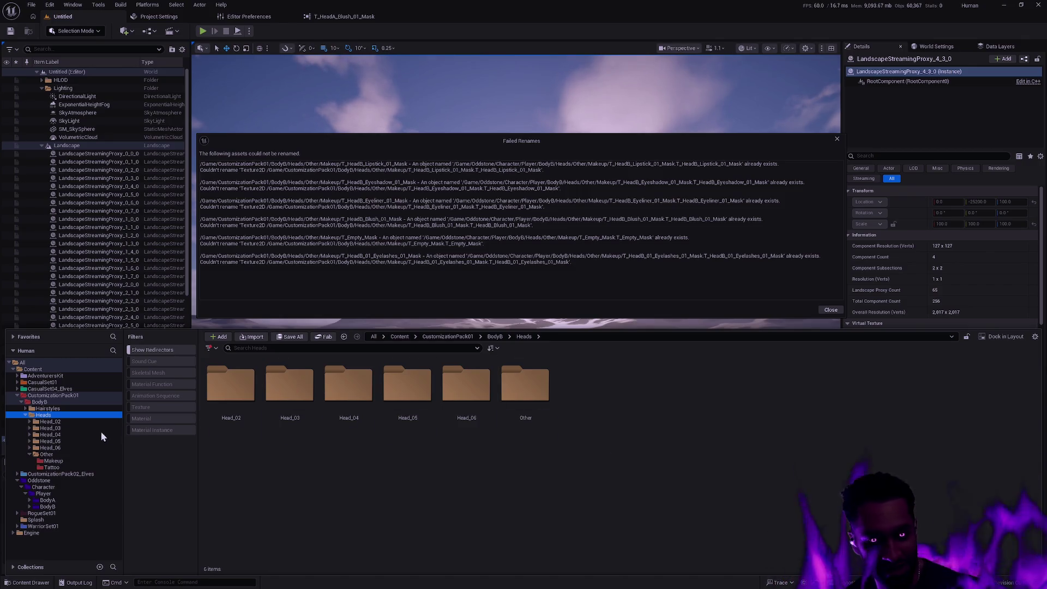
left_click(40, 402)
key("Delete")
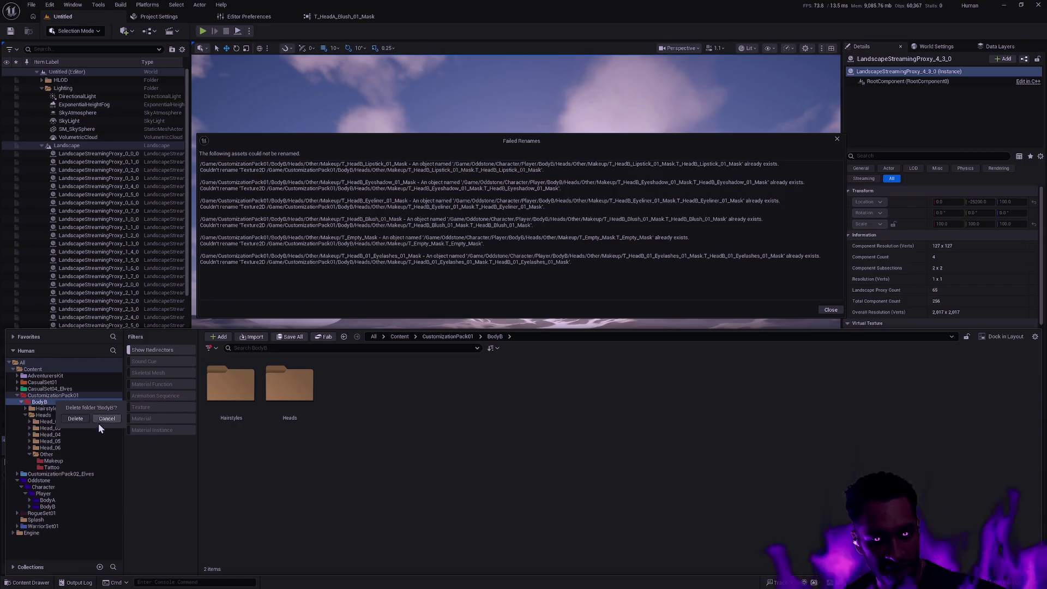
left_click(74, 424)
left_click(463, 431)
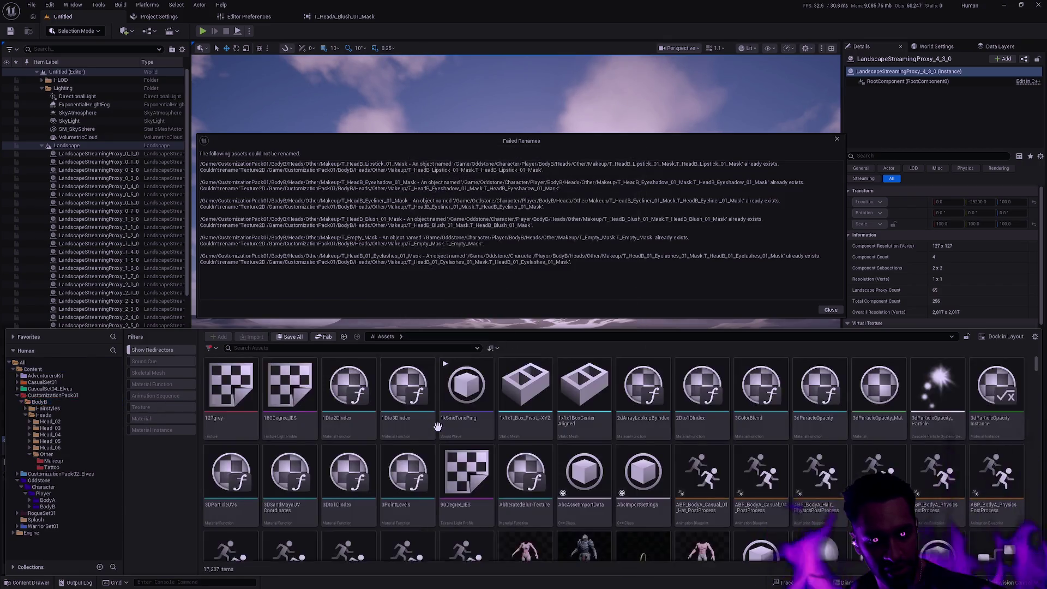
Delete the now-empty CustomizationPack01 folder
left_click(44, 395)
key("Delete")
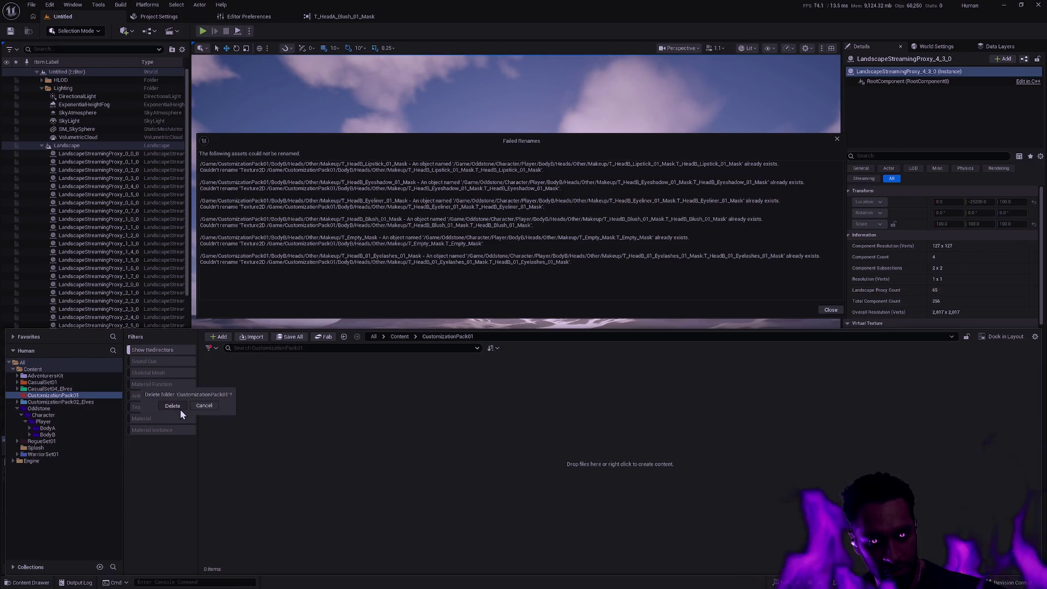
left_click(179, 408)
key("ctrl+super+Right")
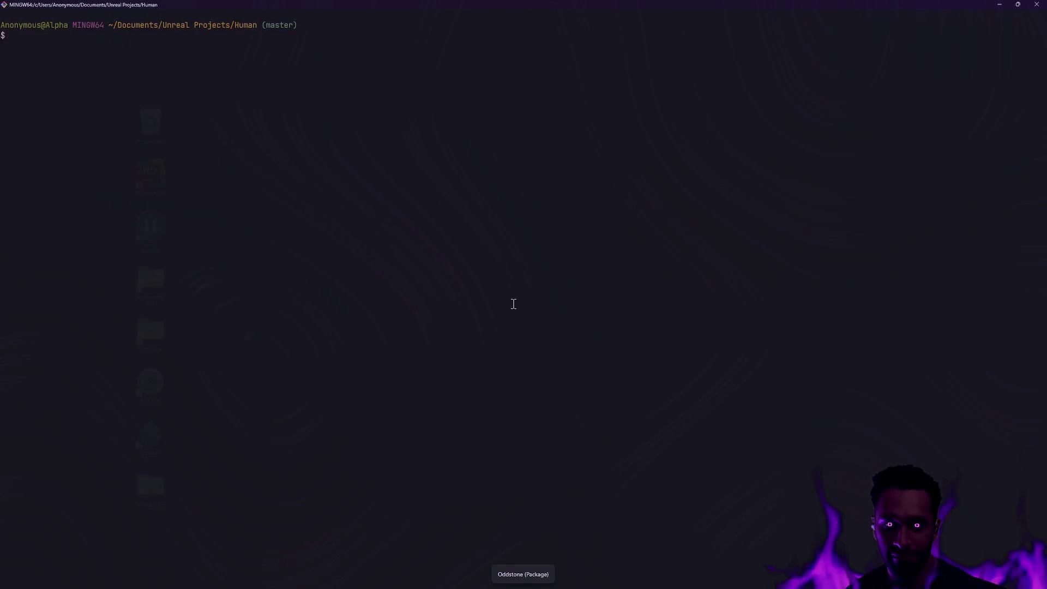
Stage all changes with ga -A and check git status for the staged Body B assets
key("ctrl+super+Left")
key("ctrl+super+Right")
type("gs")
key("Return")
type("ga -A")
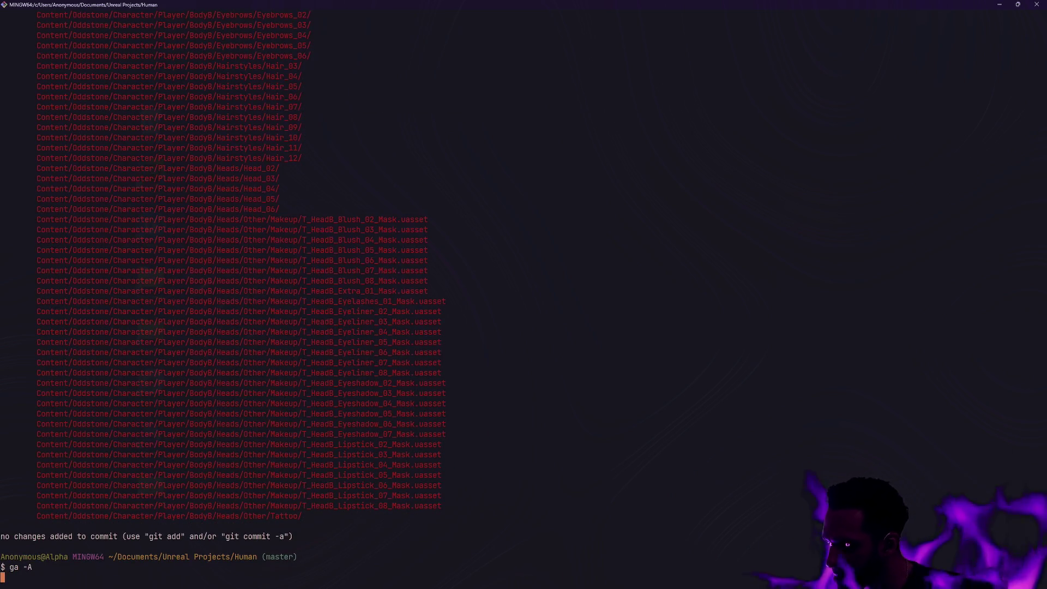
type("gs")
key("Return")
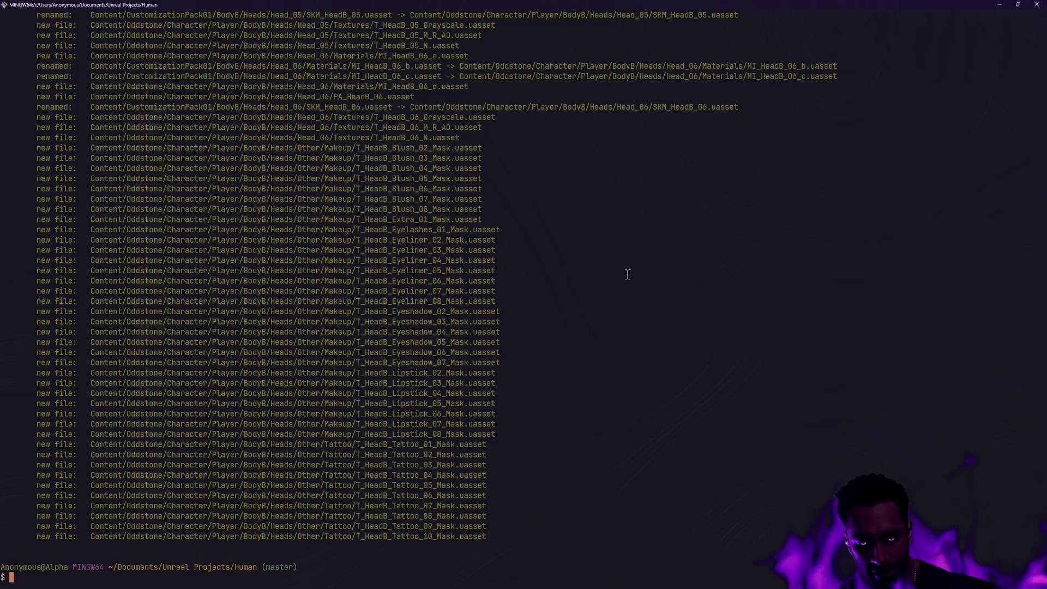
type("gs")
key("Return")
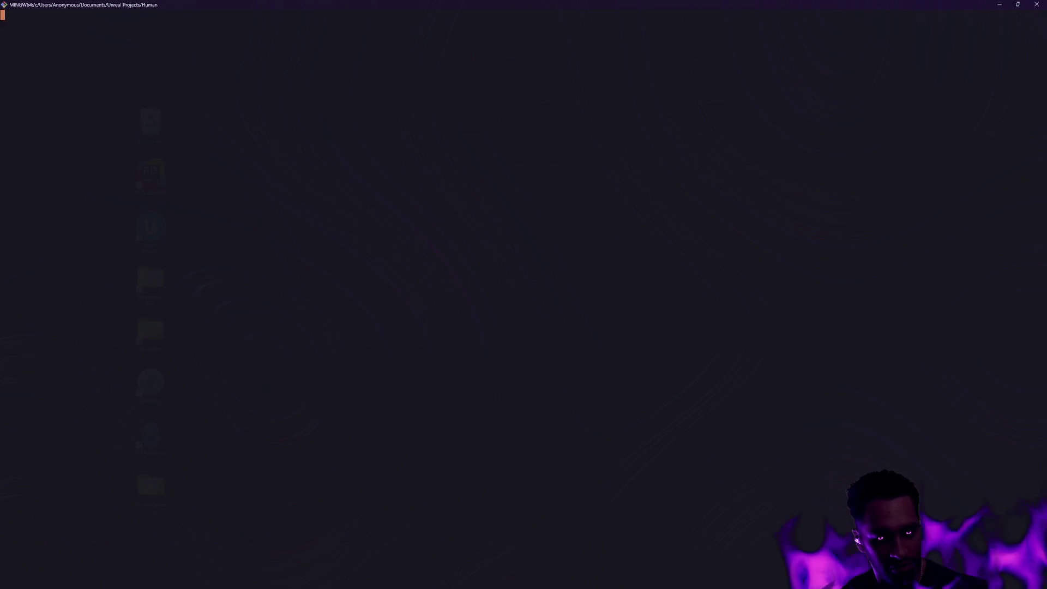
type("gc -m '")
key("BackSpace")
key("BackSpace")
key("BackSpace")
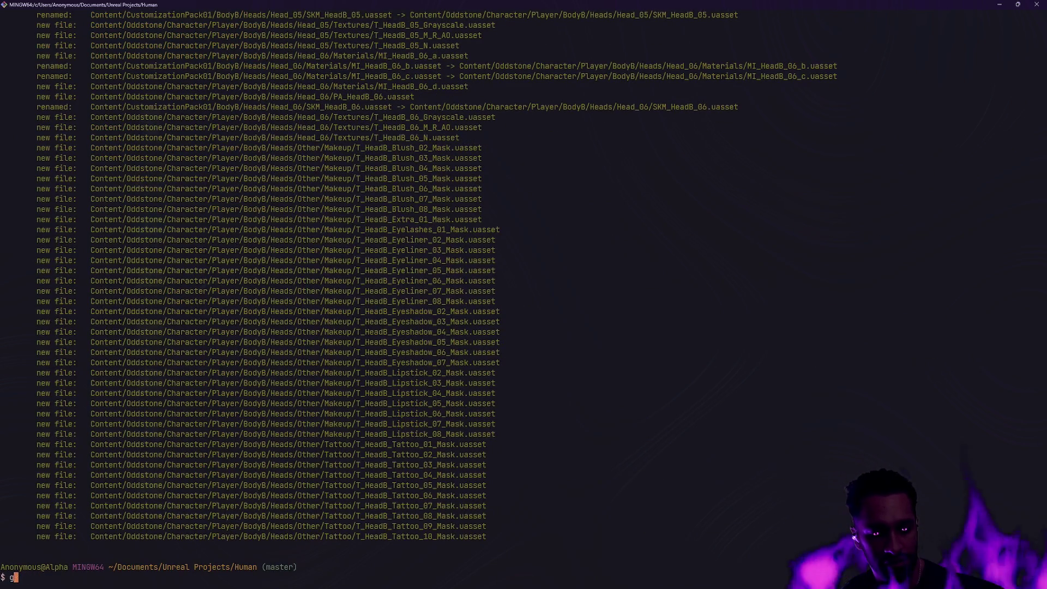
Review history with glo and commit as 'Integrate customization pack 1 body b', fixing the command typo
type("glo")
key("Return")
type("git c")
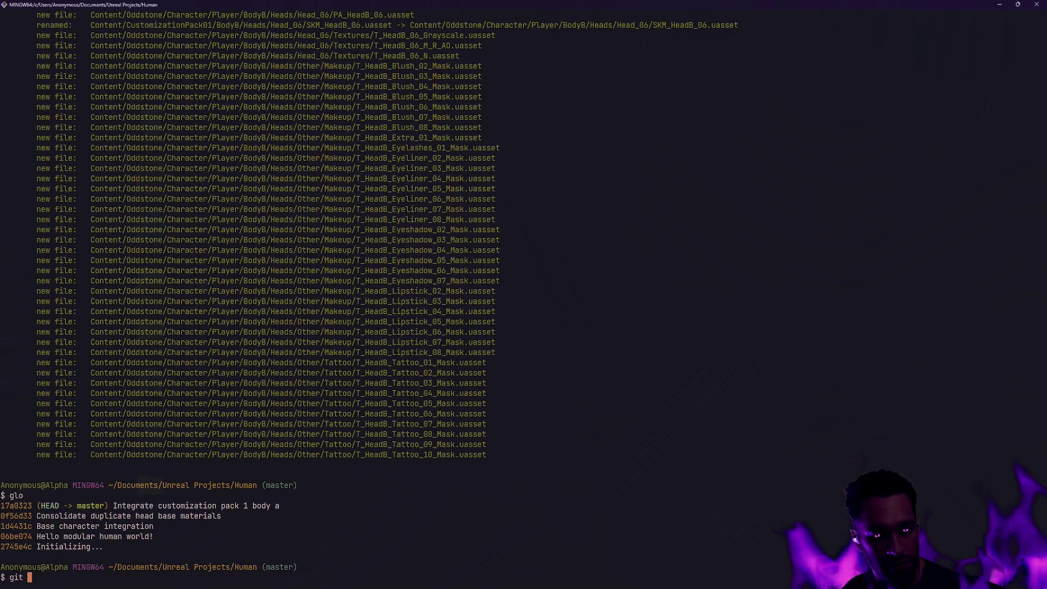
key("BackSpace")
key("BackSpace")
type("c -m 'Integrate customization pack 1 body b'")
key("Return")
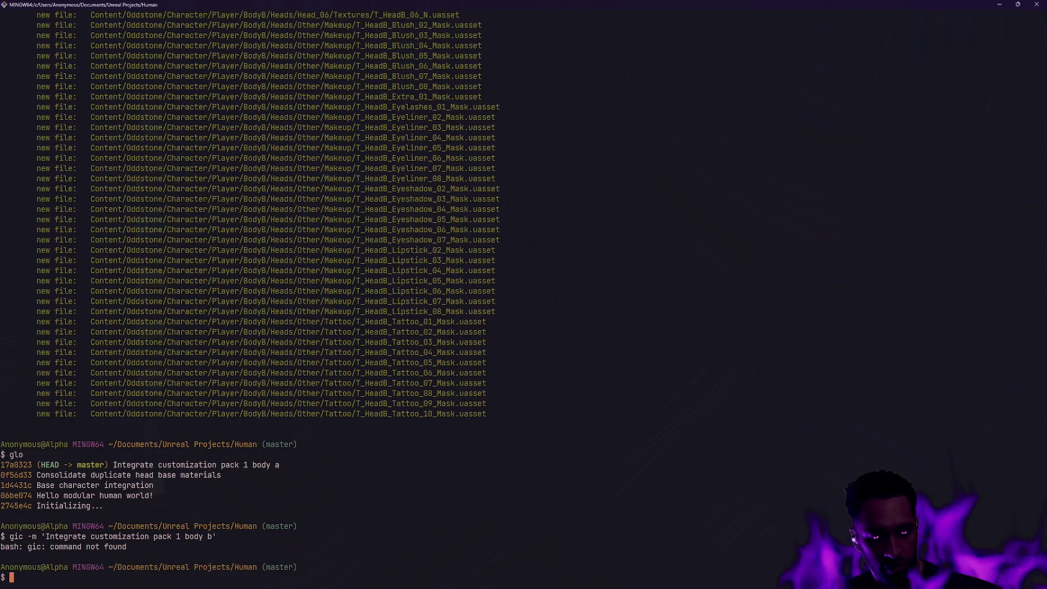
key("Up")
key("Left")
key("Left")
key("Left")
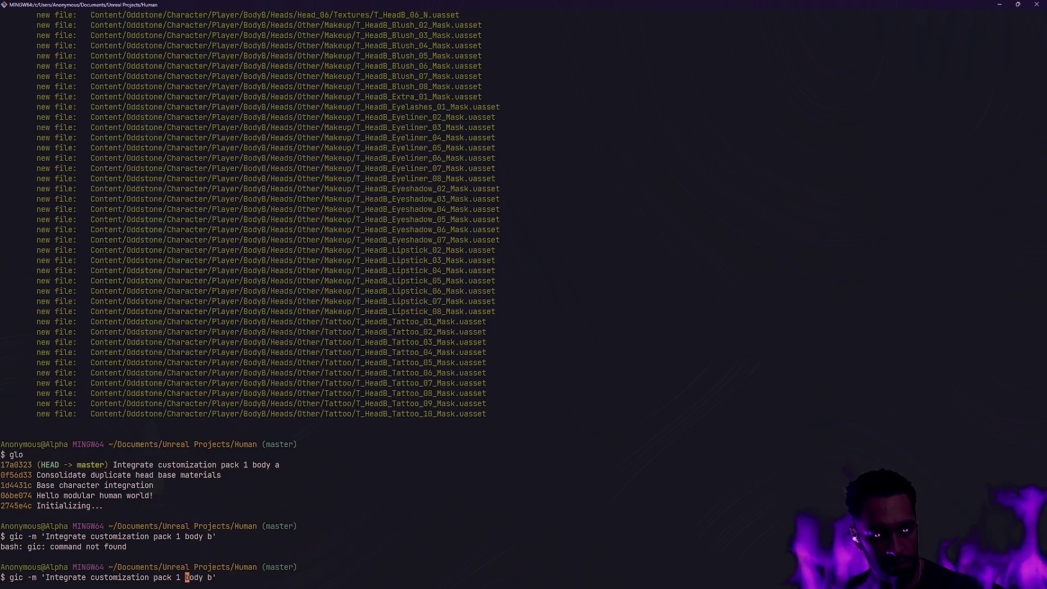
key("Left")
key("Left")
key("Left")
key("BackSpace")
key("Return")
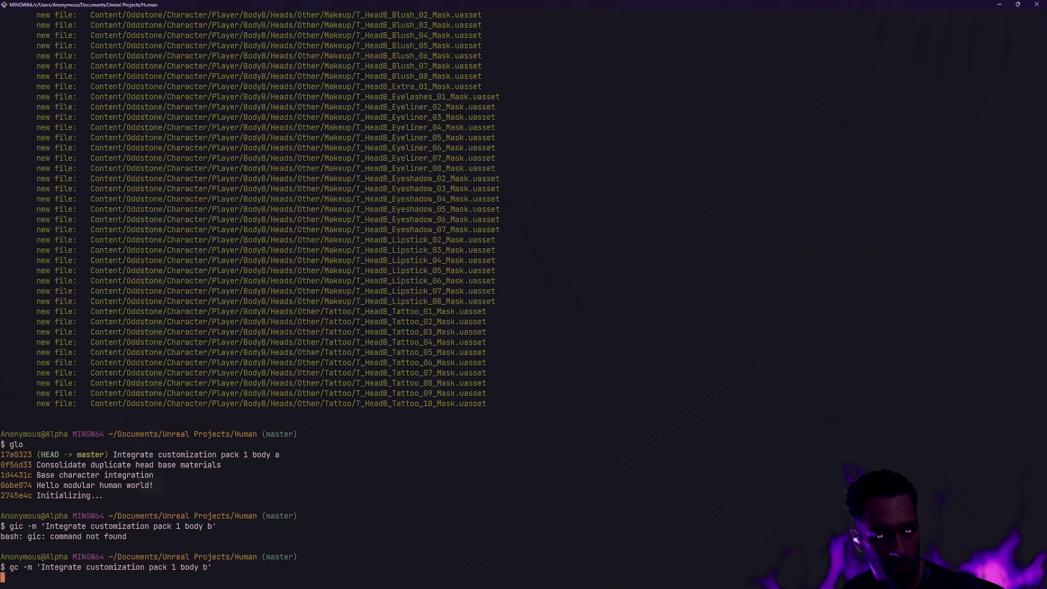
Clear the terminal and return to the Unreal Editor
type("clear")
key("Return")
key("alt+Tab")
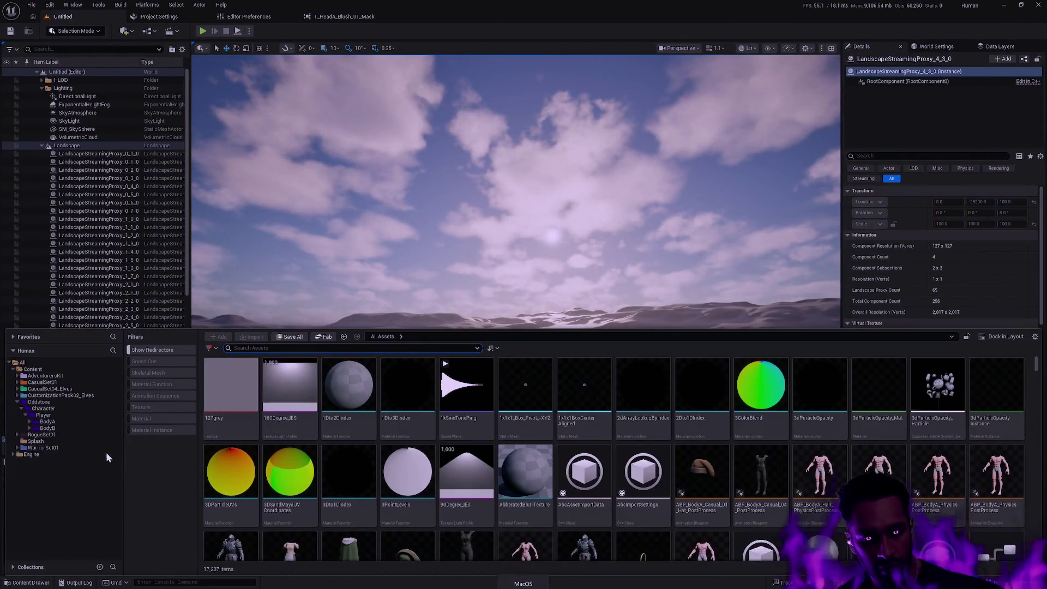
Move the CustomizationPack02_Elves Piercing folder into Oddstone/Character/Player, confirming the asset load
left_click(77, 395)
left_click(17, 395)
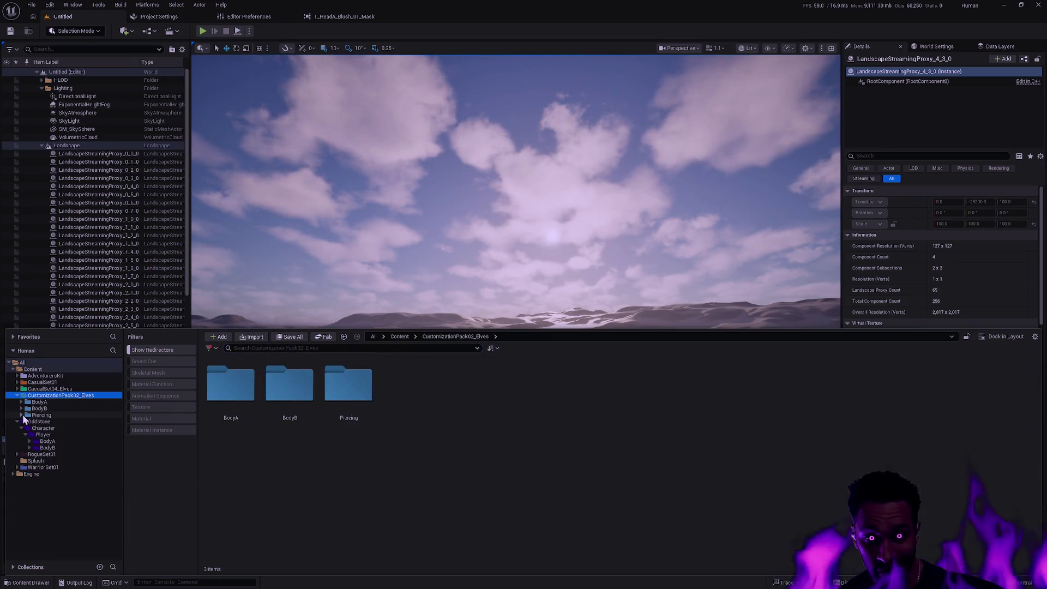
left_click(48, 416)
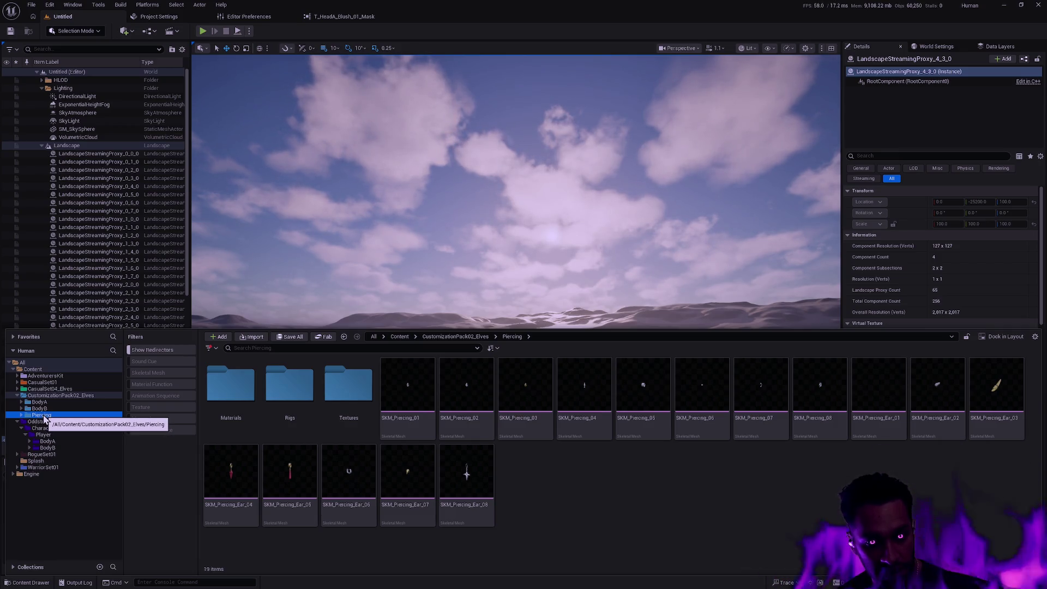
mouse_move(43, 418)
left_mouse_down()
mouse_move(65, 421)
mouse_move(49, 426)
mouse_move(53, 435)
left_mouse_up()
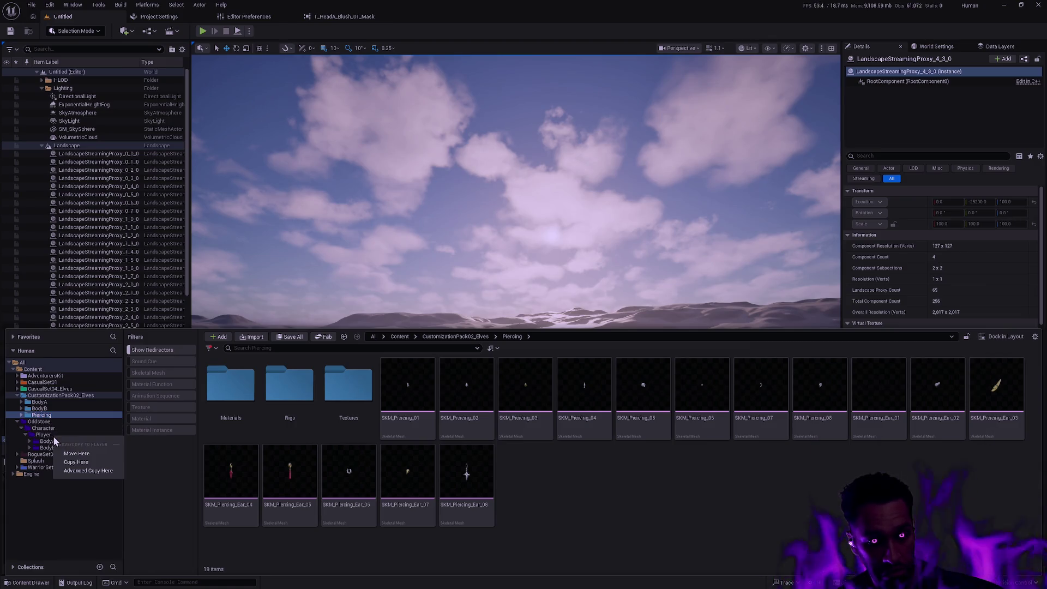
left_click(95, 457)
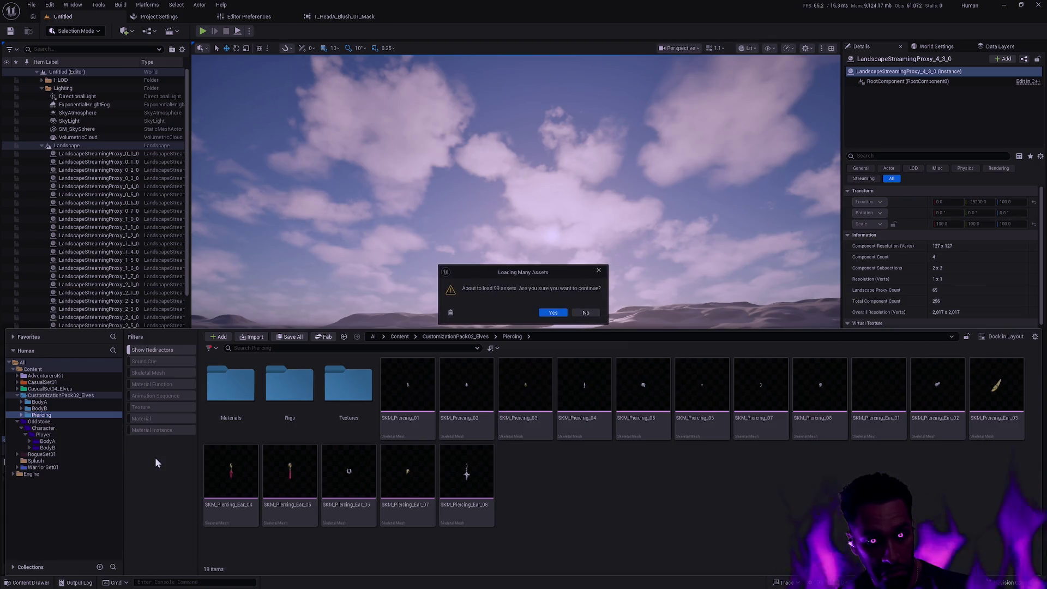
left_click(554, 312)
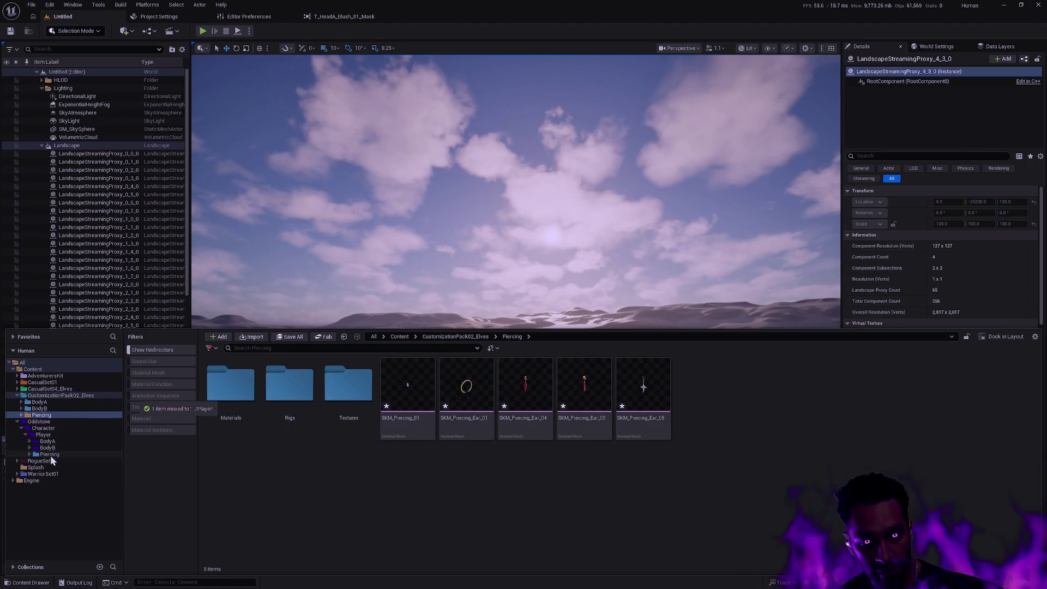
Check the new Player/Piercing folder, then delete the old elves Piercing folder and its leftover assets
left_click(52, 454)
left_click(42, 415)
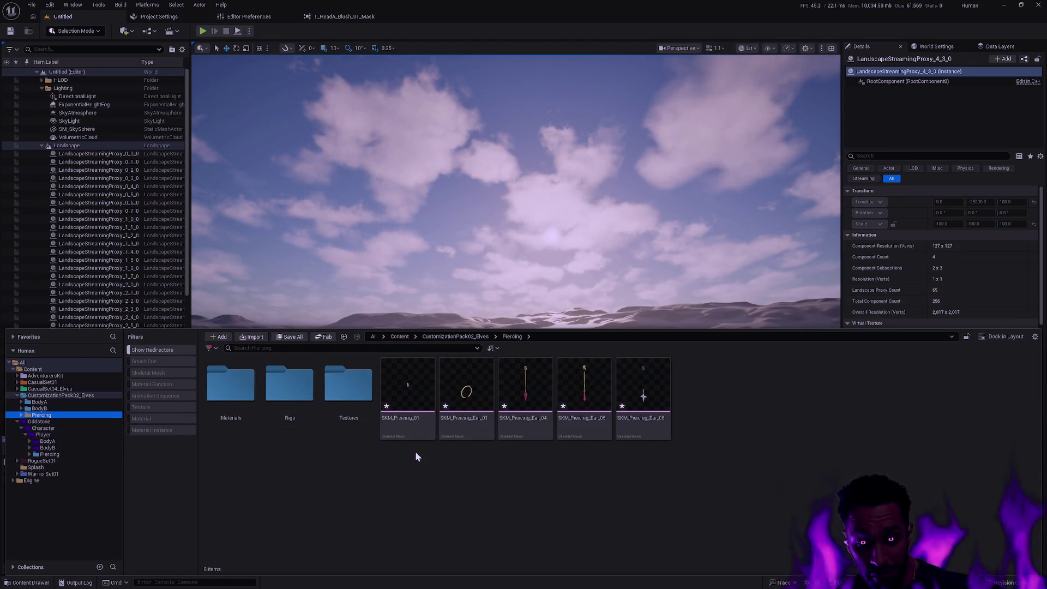
key("Delete")
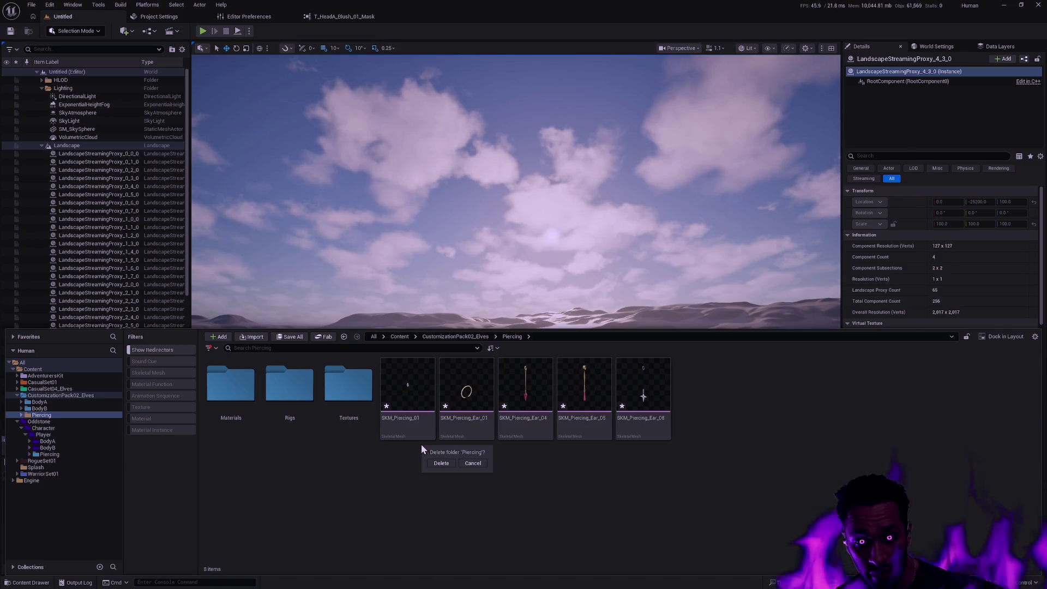
left_click(446, 466)
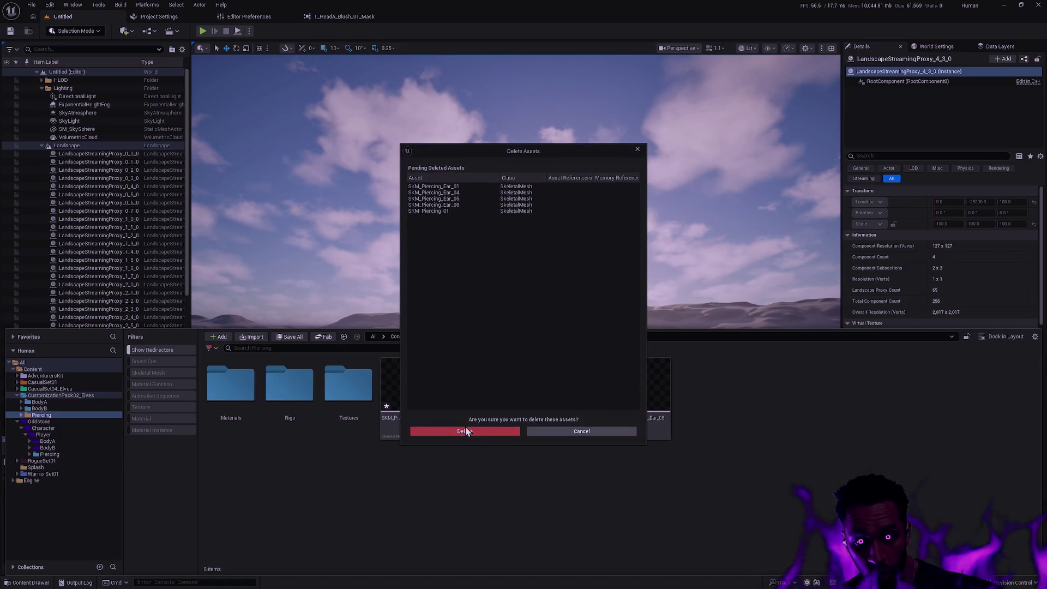
left_click(466, 427)
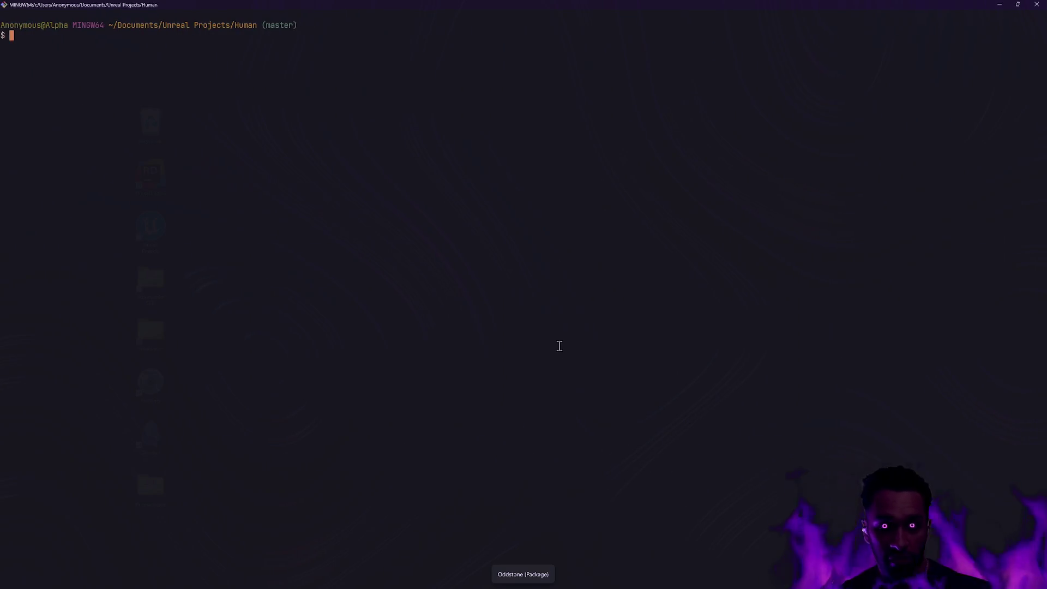
Check the Git repository status with gs
type("gs")
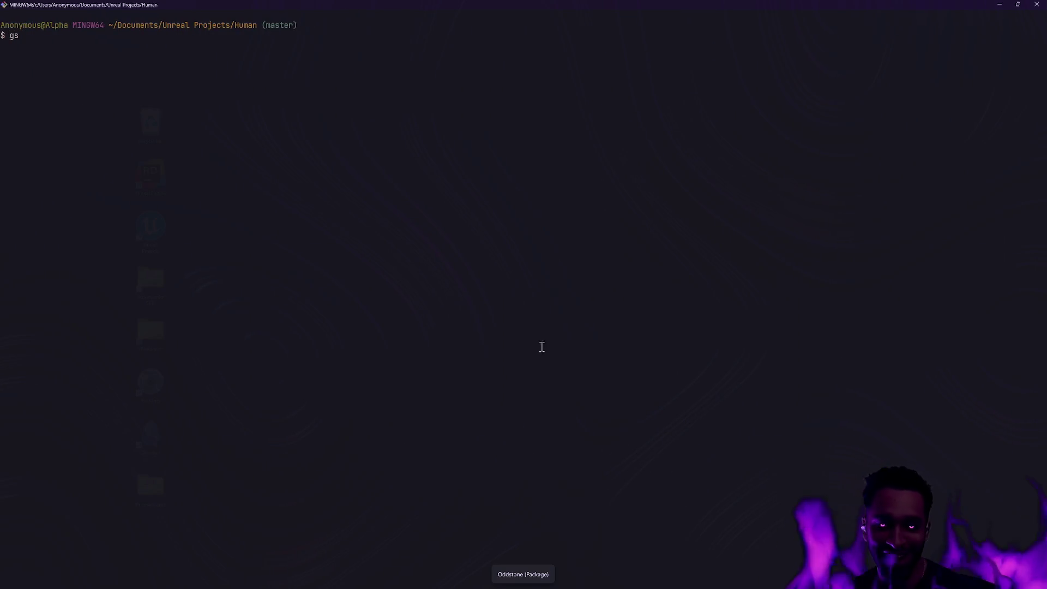
key("ctrl+super+Right")
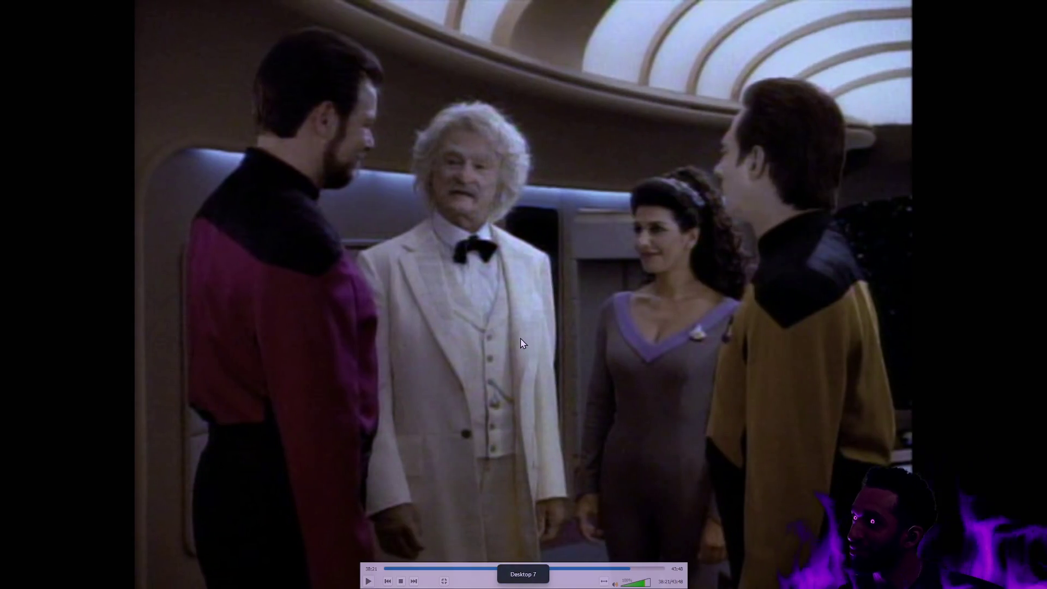
key("ctrl+super+Left")
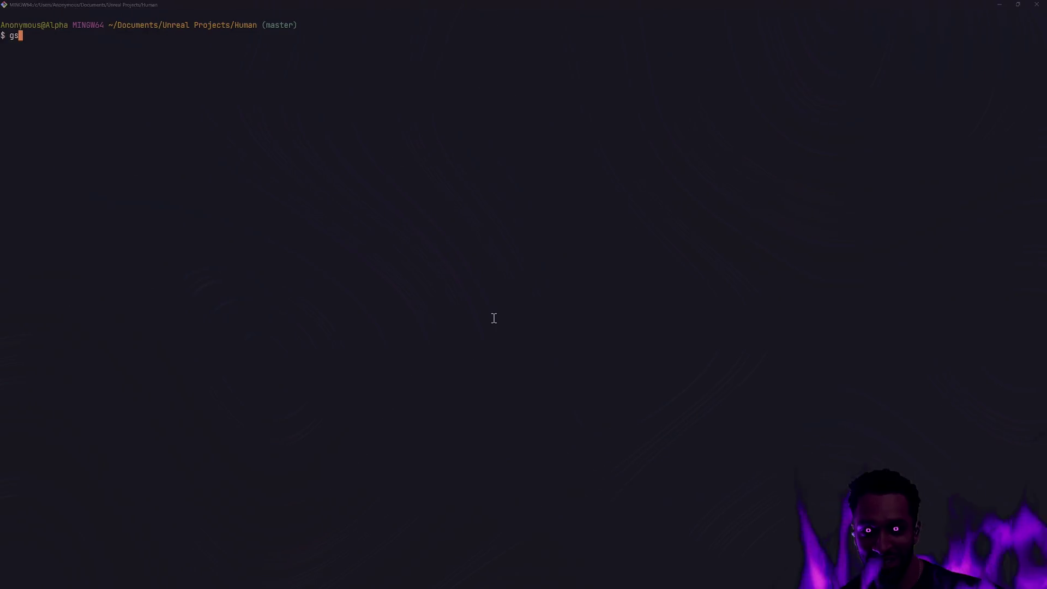
key("BackSpace")
key("BackSpace")
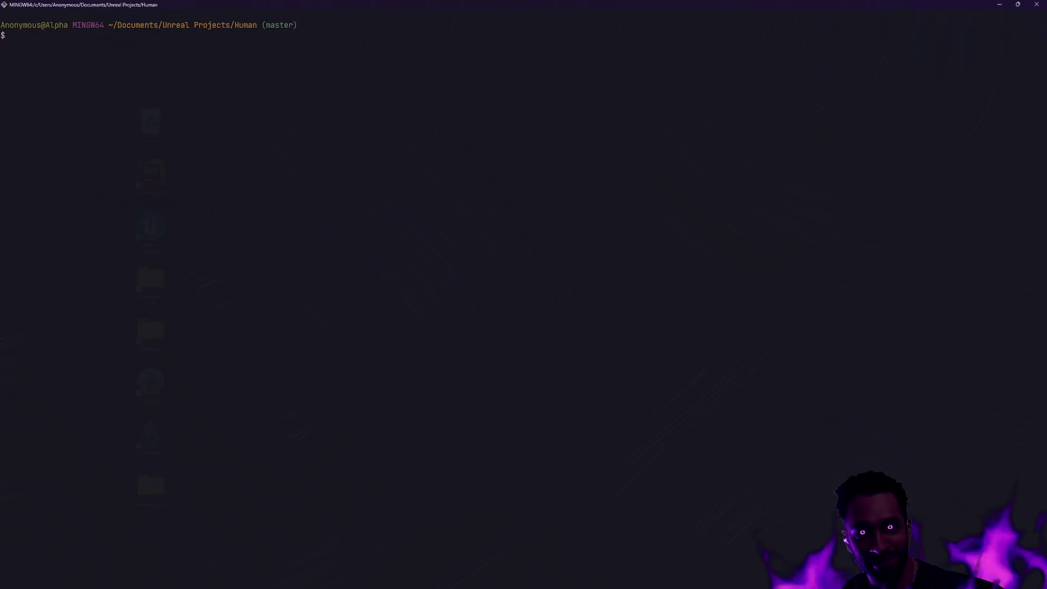
type("gs")
key("Return")
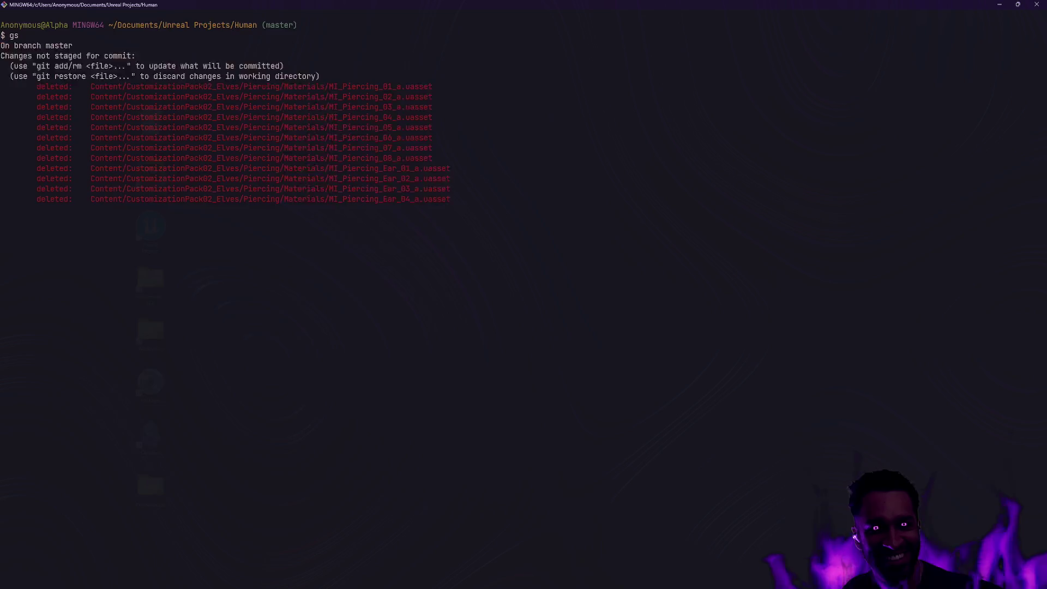
Stage all changes and commit them as 'Integrate customization pack 2 piercings'
type("ga -A")
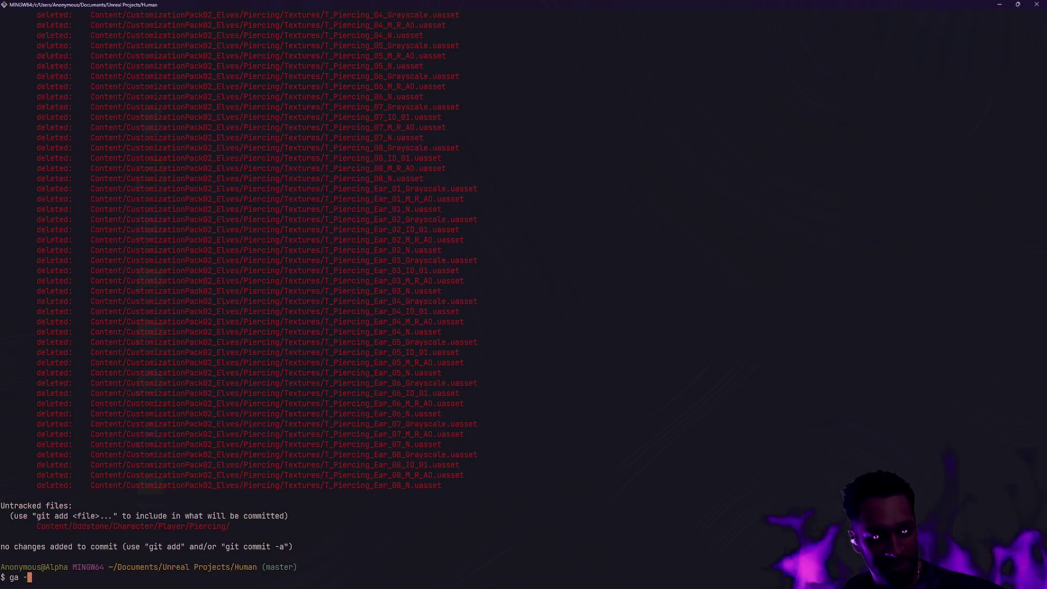
key("Return")
type("g")
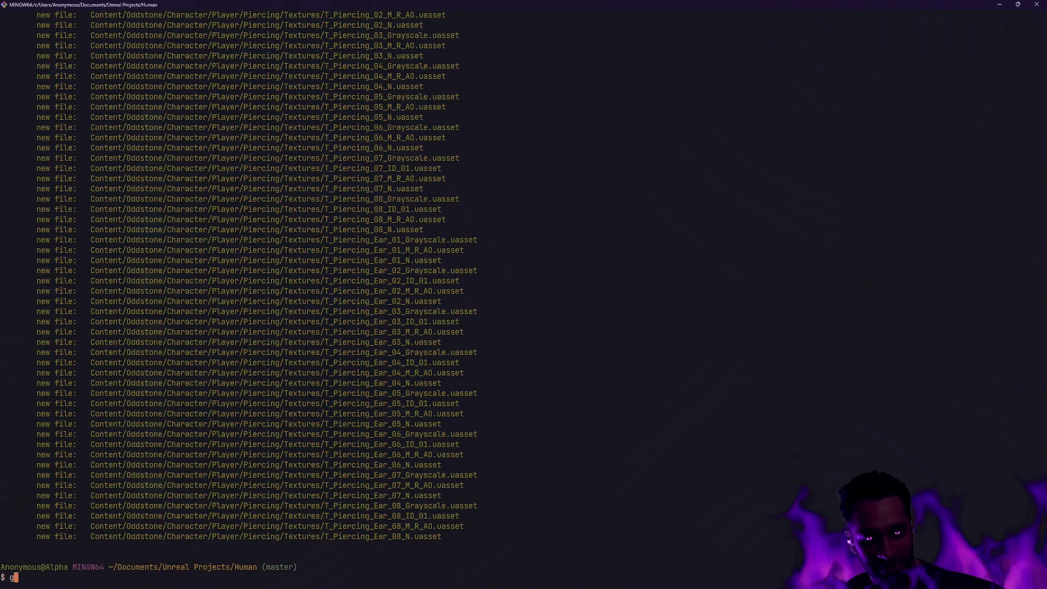
type("c -m 'Inte")
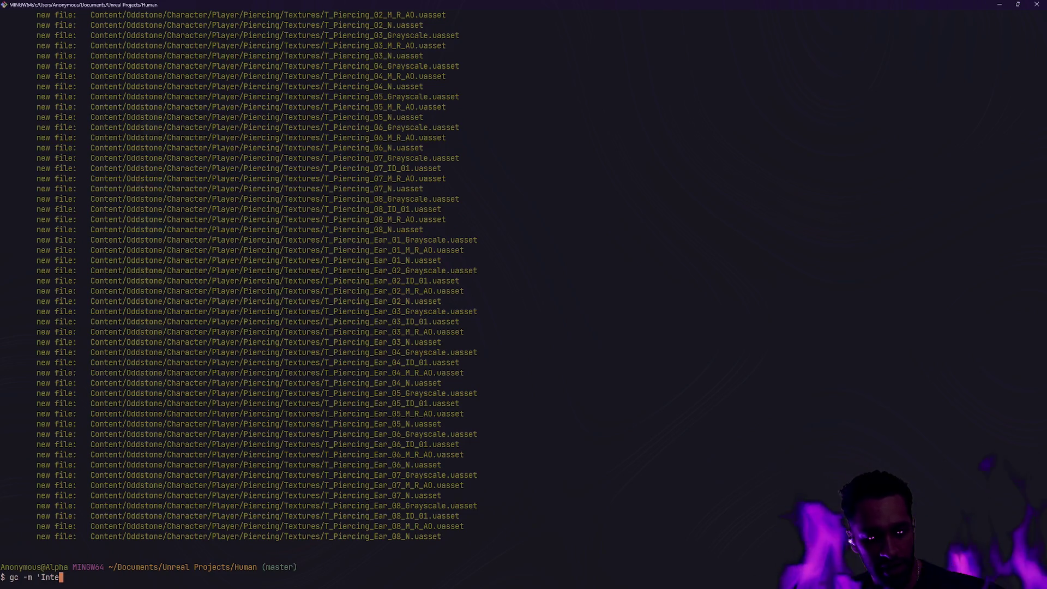
type("grate cus")
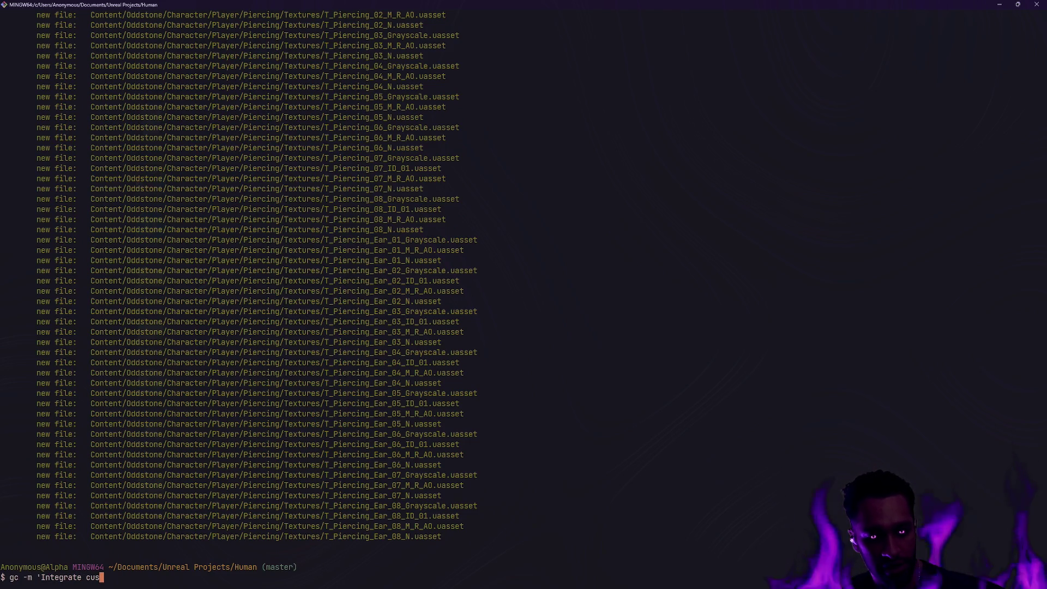
type("tomization pack ")
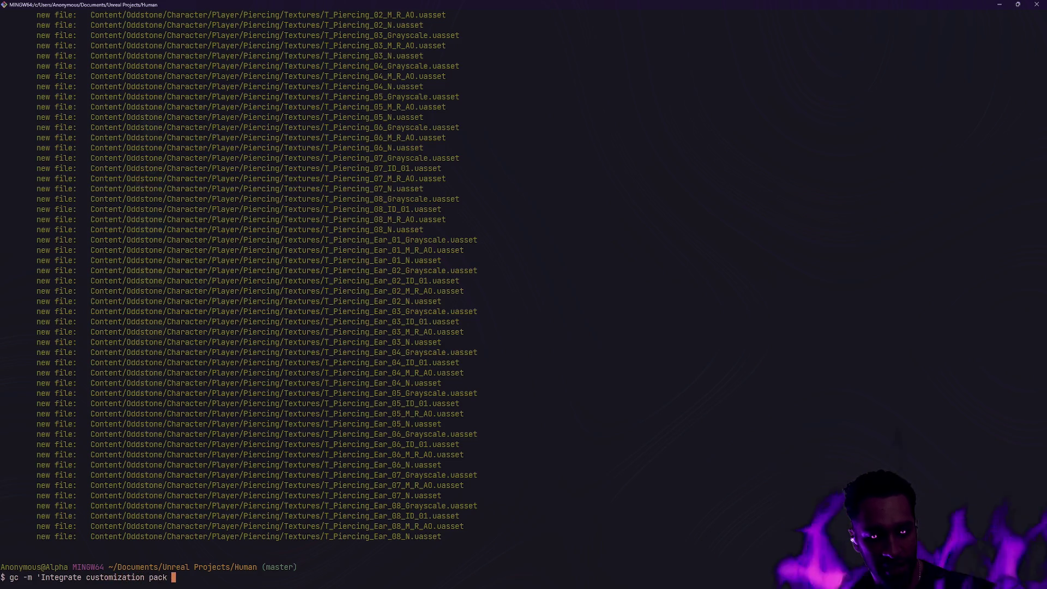
type("2 piercings'")
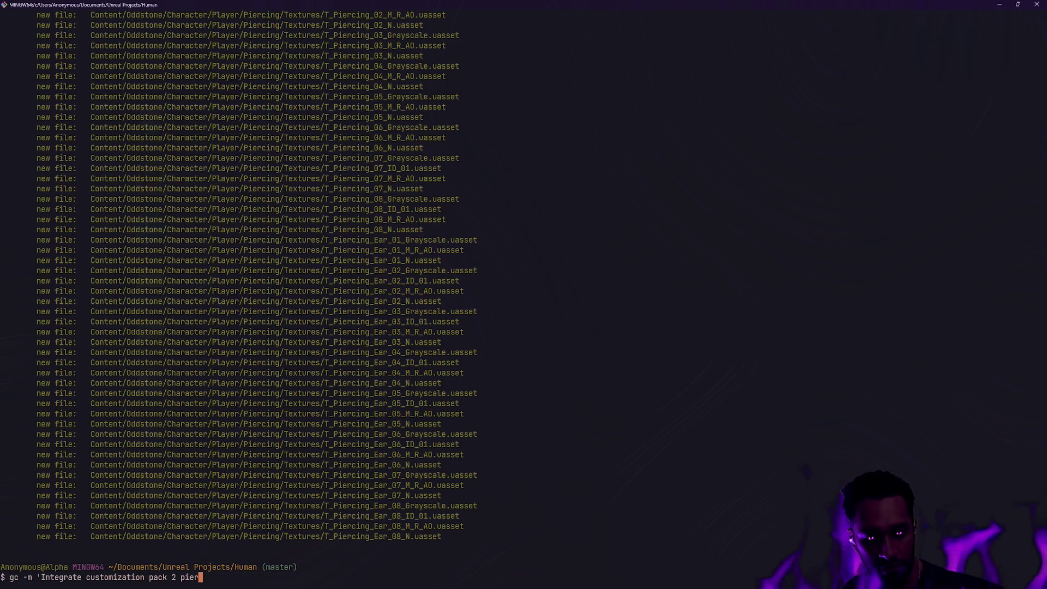
key("Return")
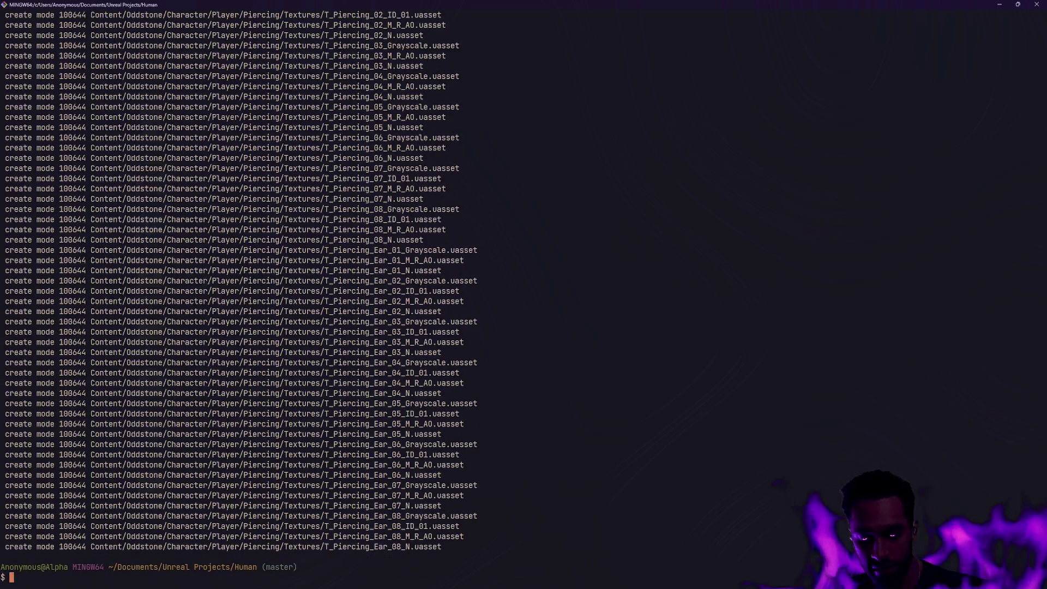